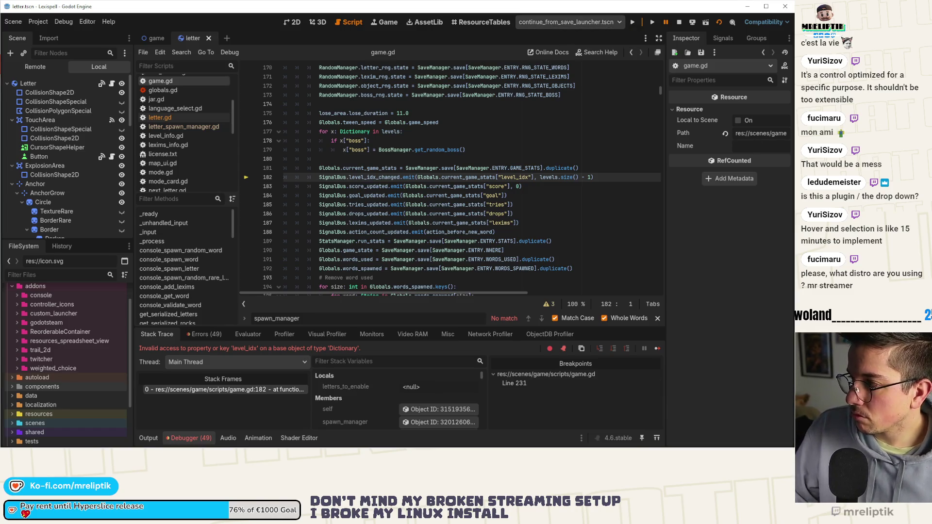
Check the run-scene list and keep continue_from_save_launcher.tscn as the run target
mouse_move(764, 96)
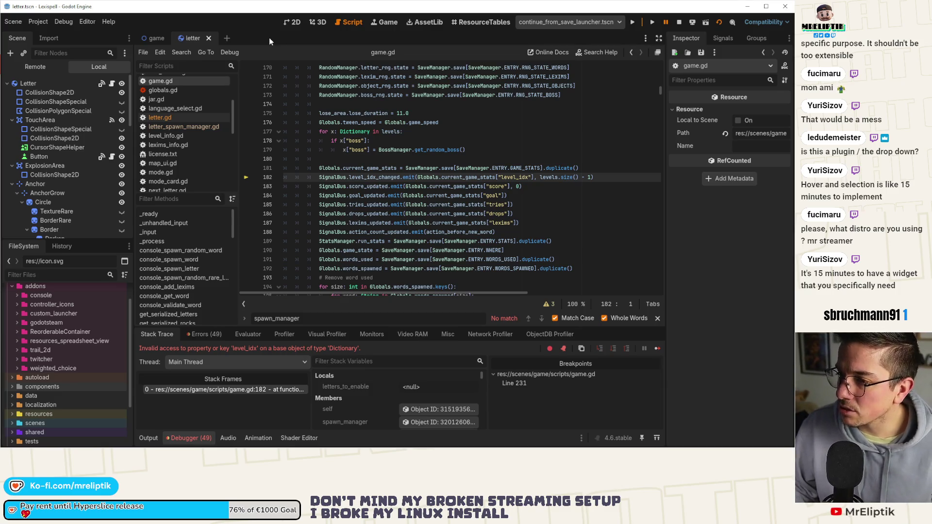
click(577, 25)
click(592, 25)
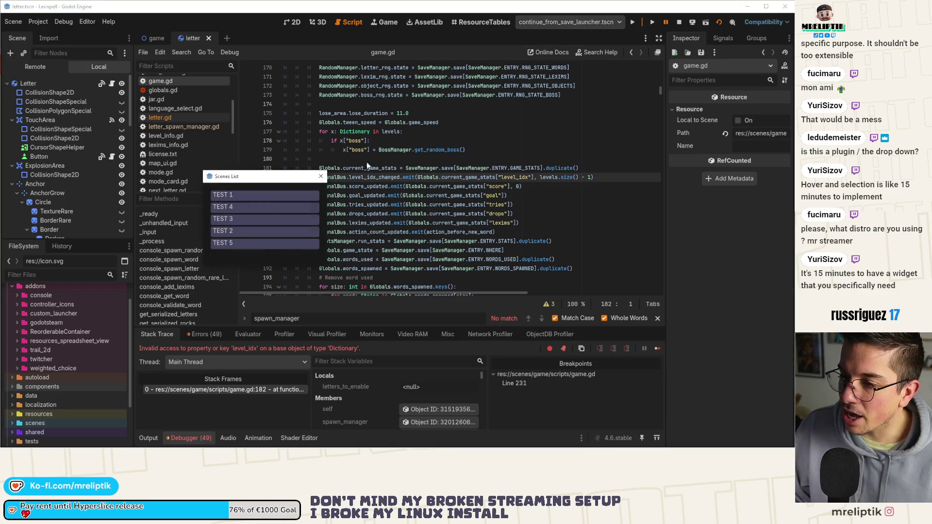
click(320, 177)
click(564, 24)
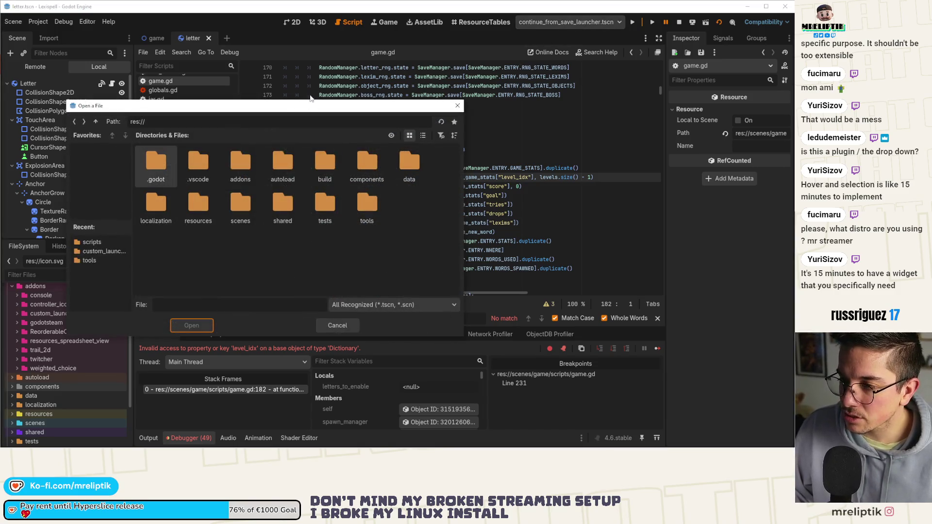
click(409, 301)
click(568, 22)
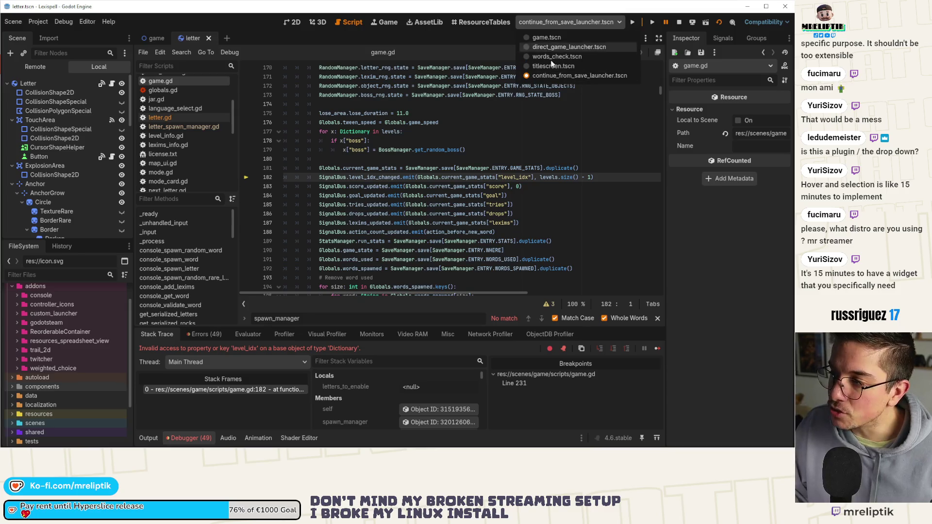
click(565, 24)
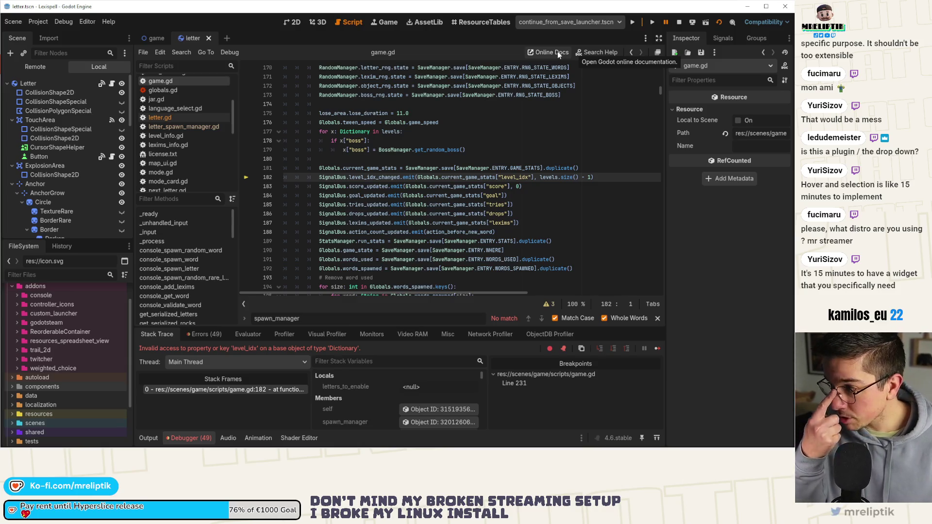
Reopen the list of runnable scenes several times without changing the selection
click(581, 24)
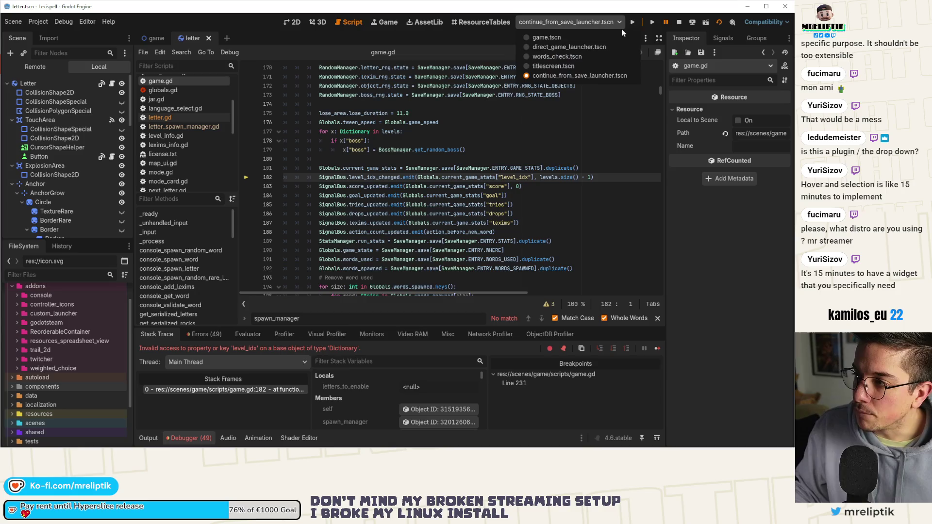
click(554, 27)
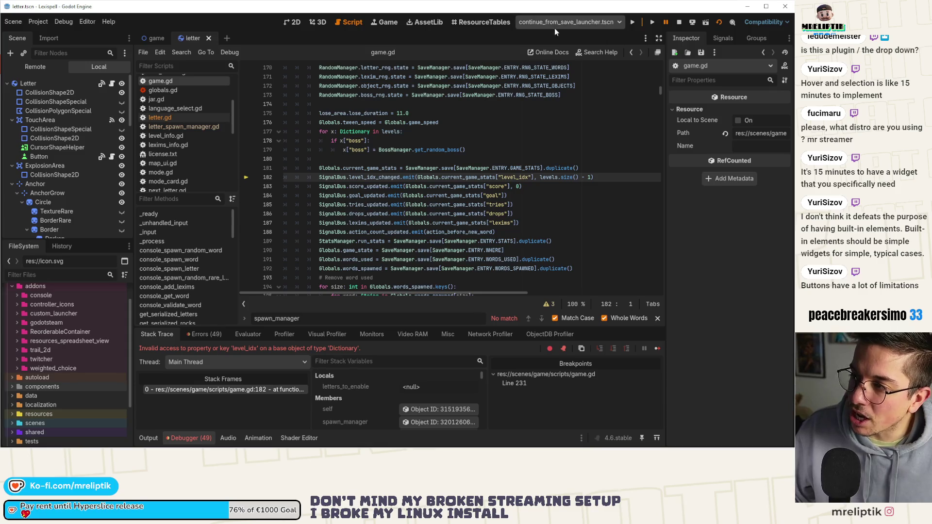
click(570, 22)
click(568, 21)
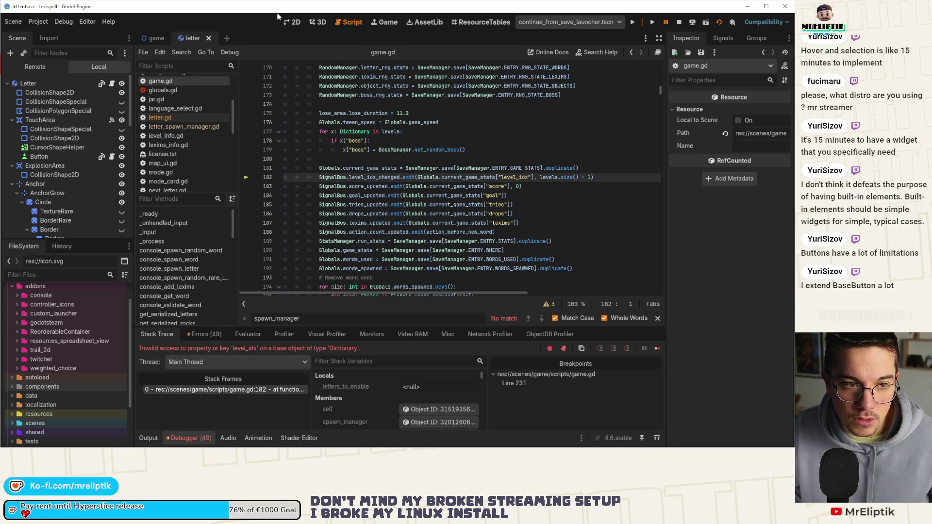
click(557, 26)
click(557, 26)
click(557, 24)
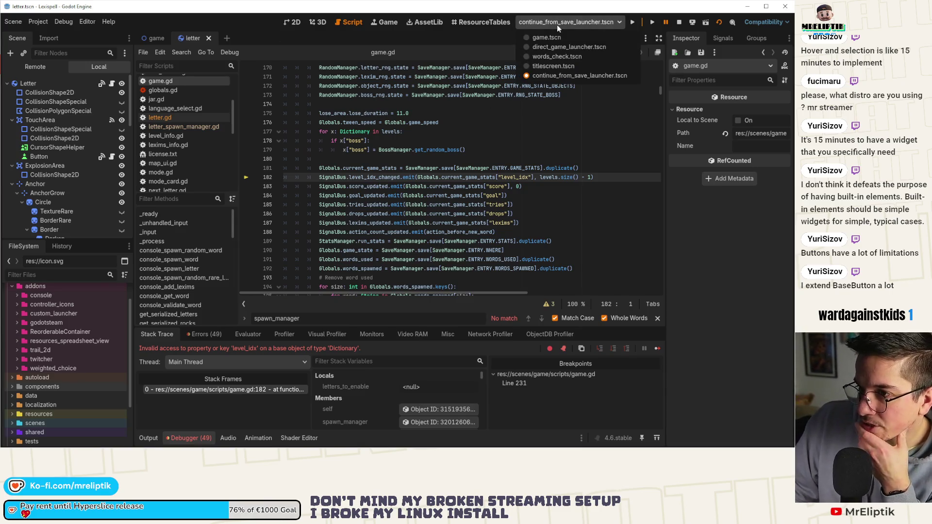
click(556, 23)
Confirm continue_from_save_launcher.tscn stays selected in the scene list
click(553, 22)
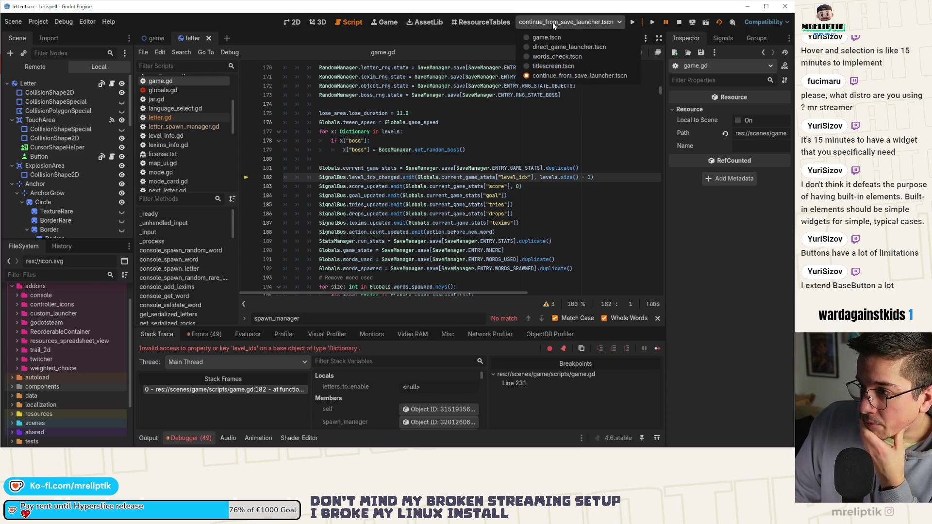
click(555, 25)
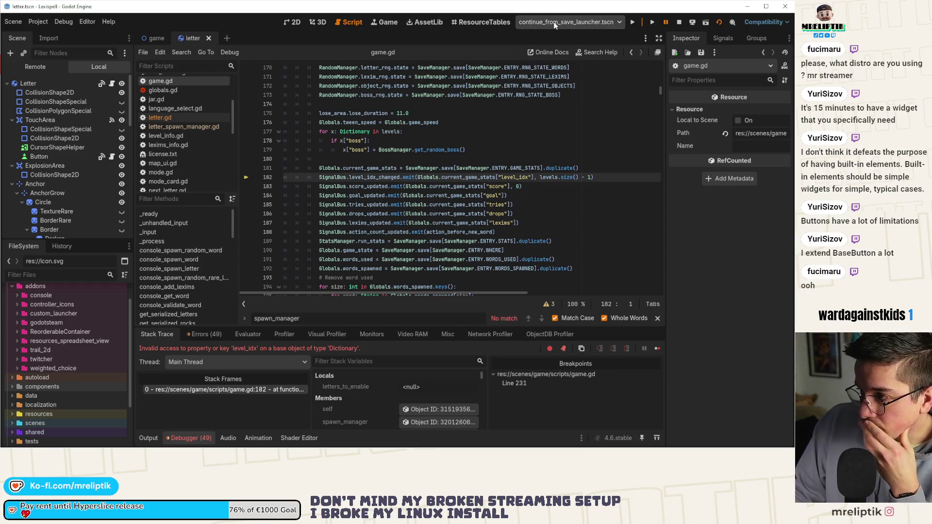
click(568, 25)
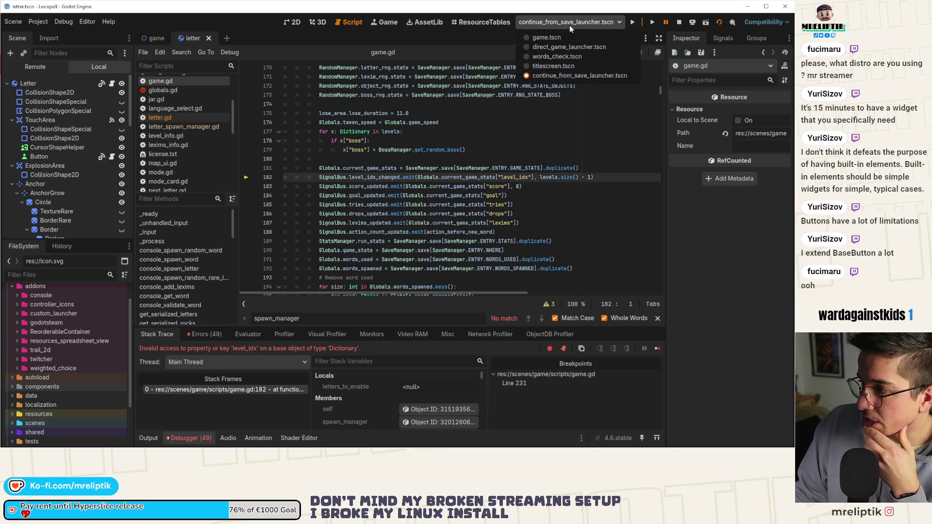
click(517, 31)
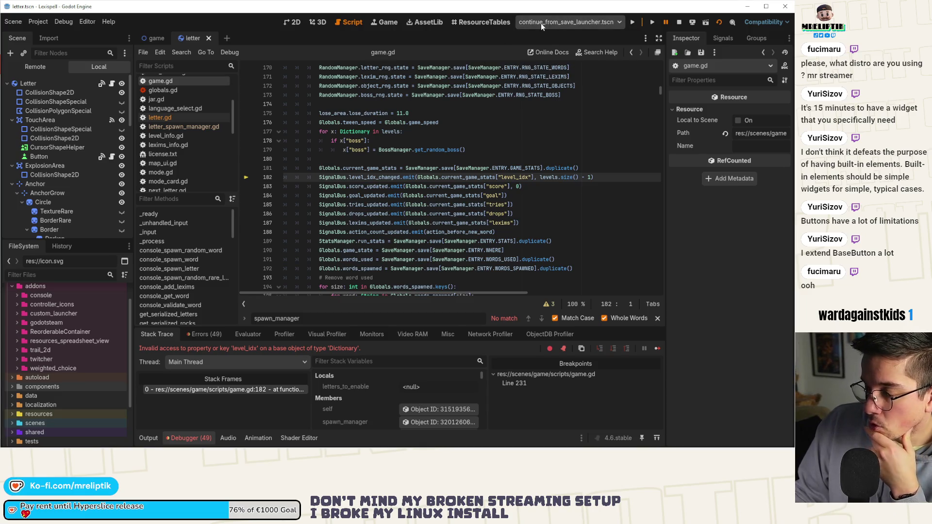
click(585, 25)
click(573, 23)
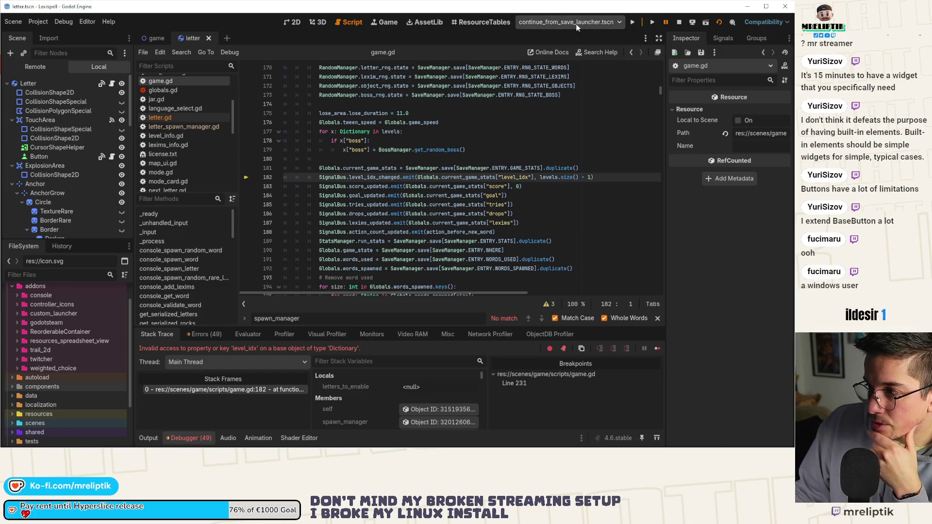
Run the launcher to test the Scenes List window, then close it
click(479, 95)
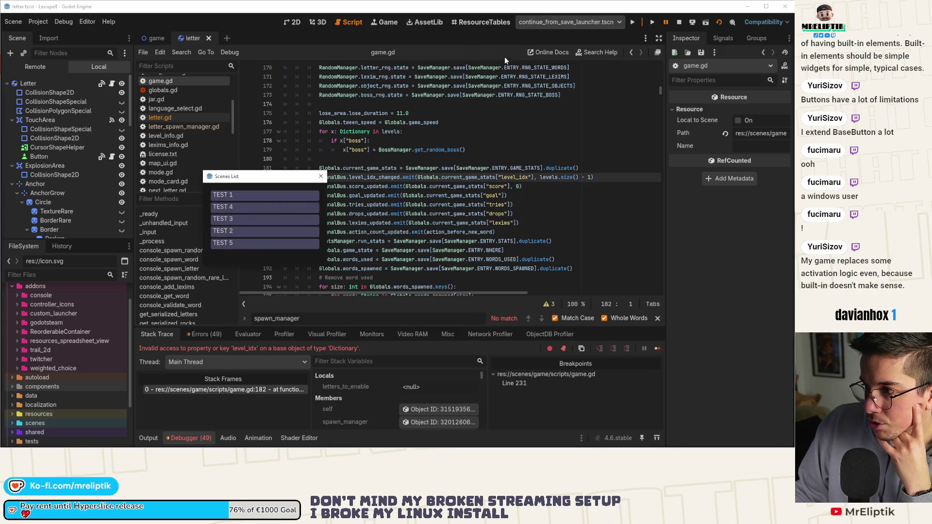
click(321, 177)
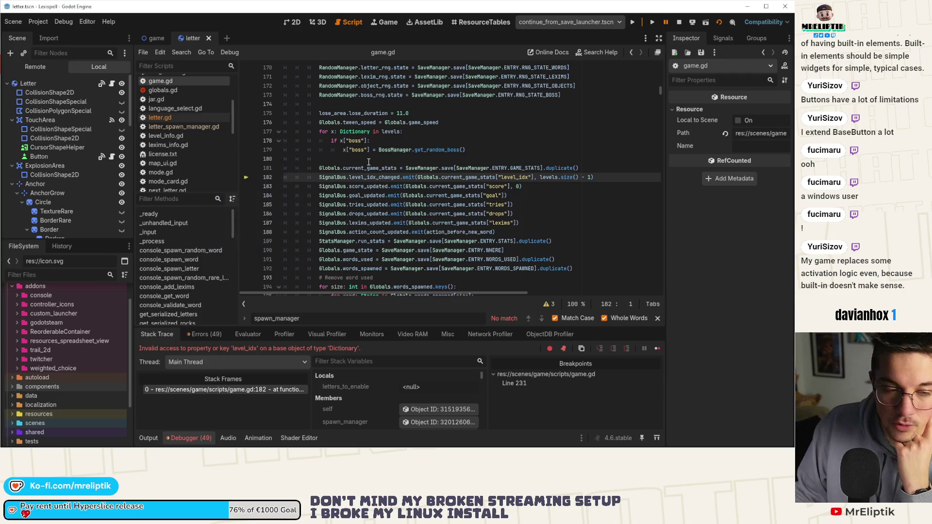
mouse_move(363, 167)
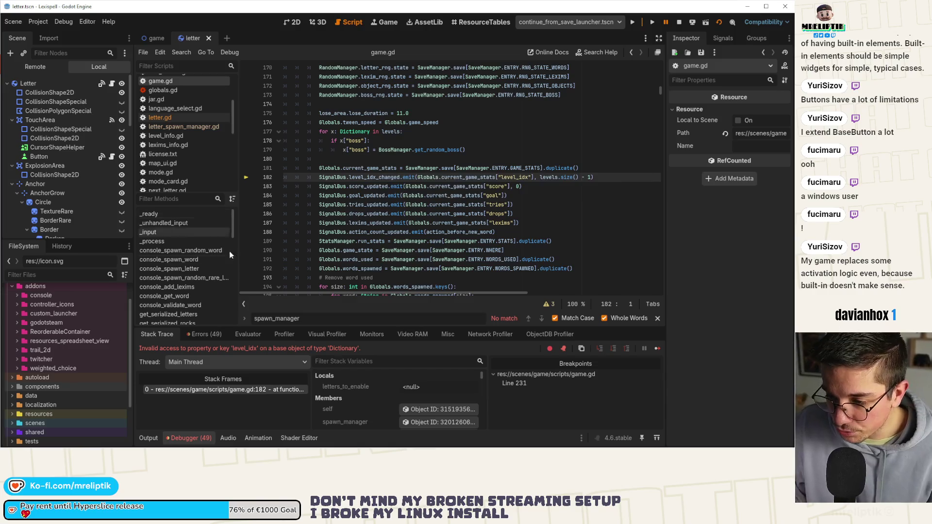
mouse_move(323, 218)
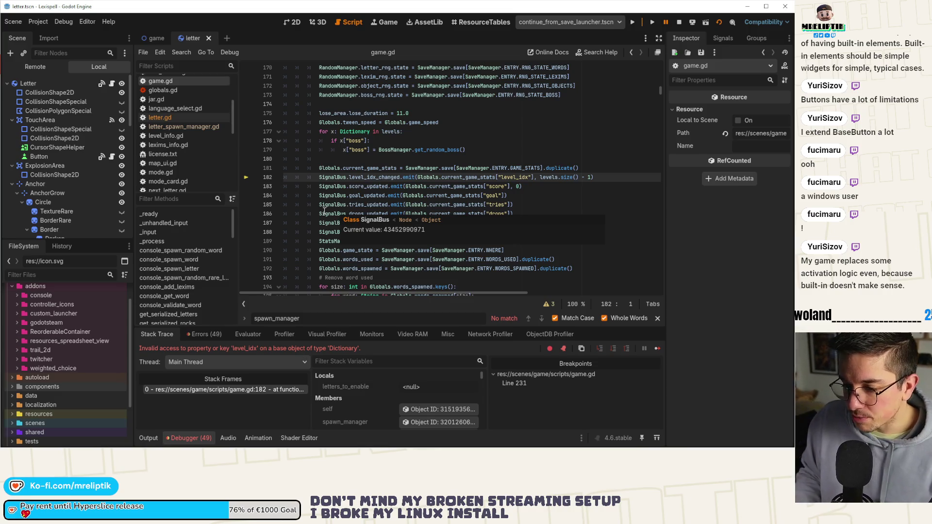
Jump from the debugger's Errors list to the level_idx error code in game.gd
click(443, 149)
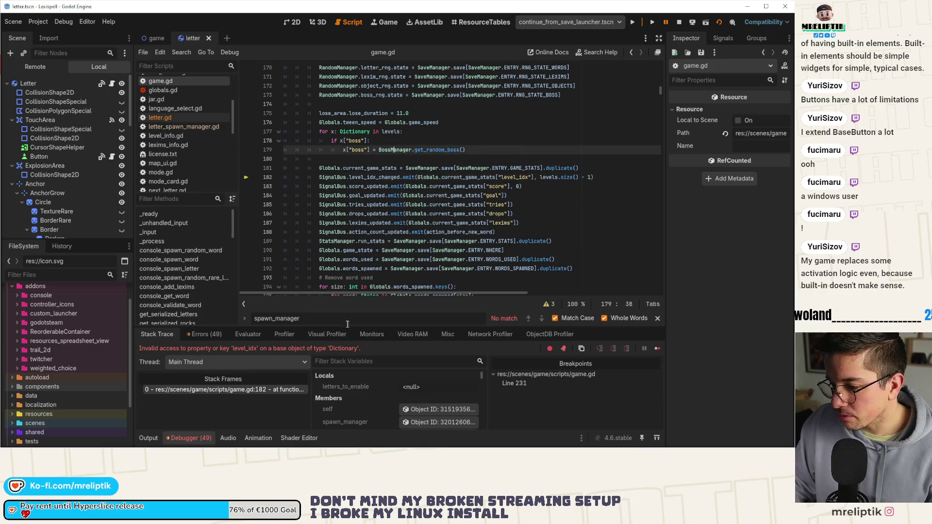
click(201, 335)
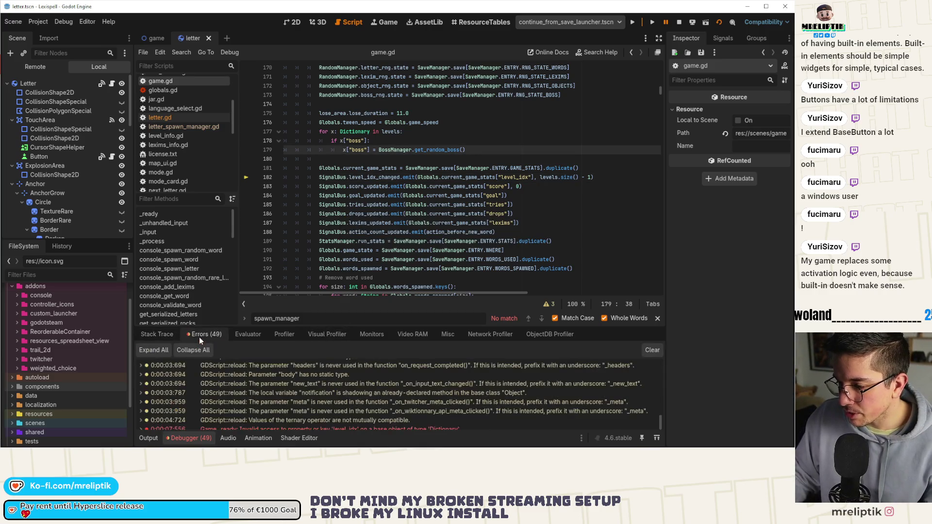
double_click(312, 423)
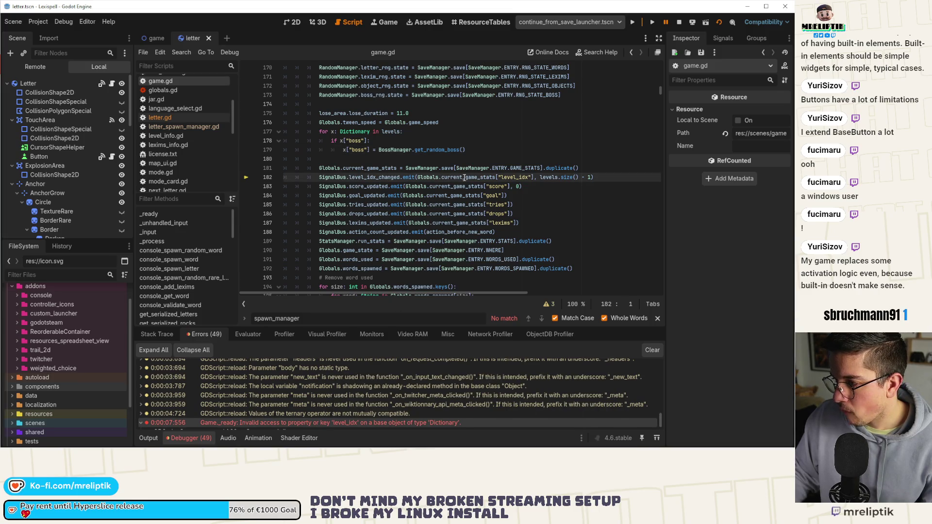
mouse_move(464, 178)
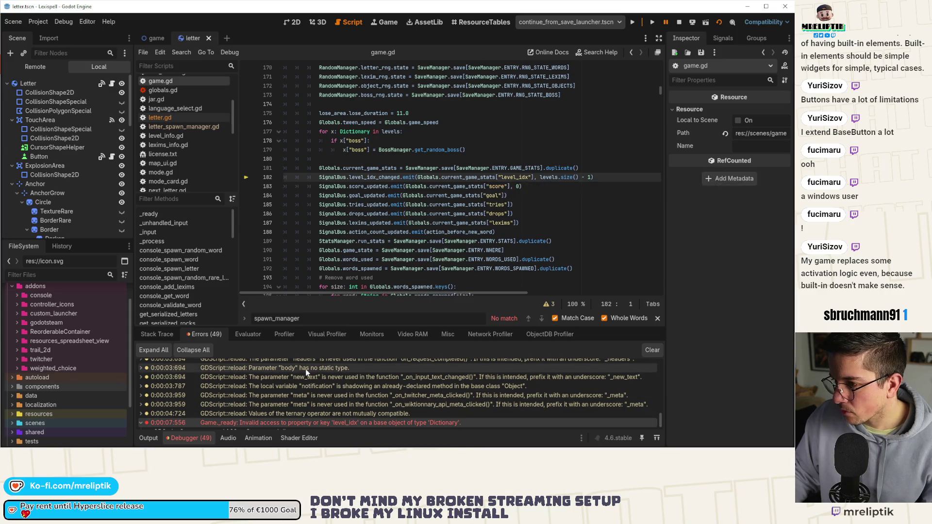
Stop and relaunch the game, then scroll Stack Variables at game.gd:182
click(680, 22)
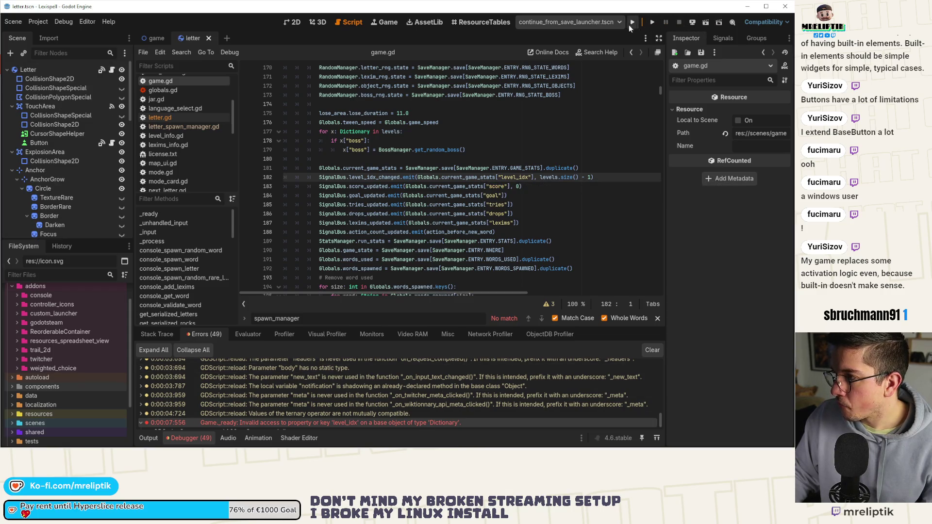
click(633, 22)
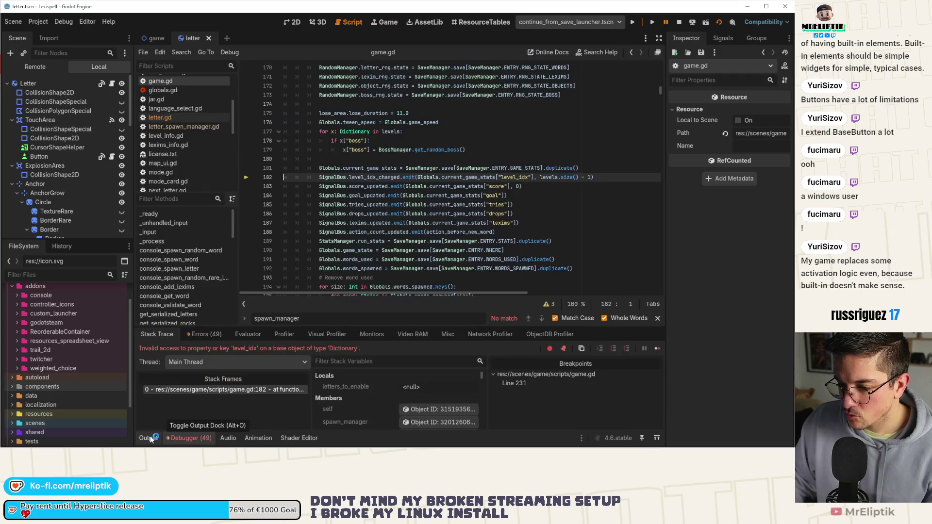
scroll(369, 395, down, 5)
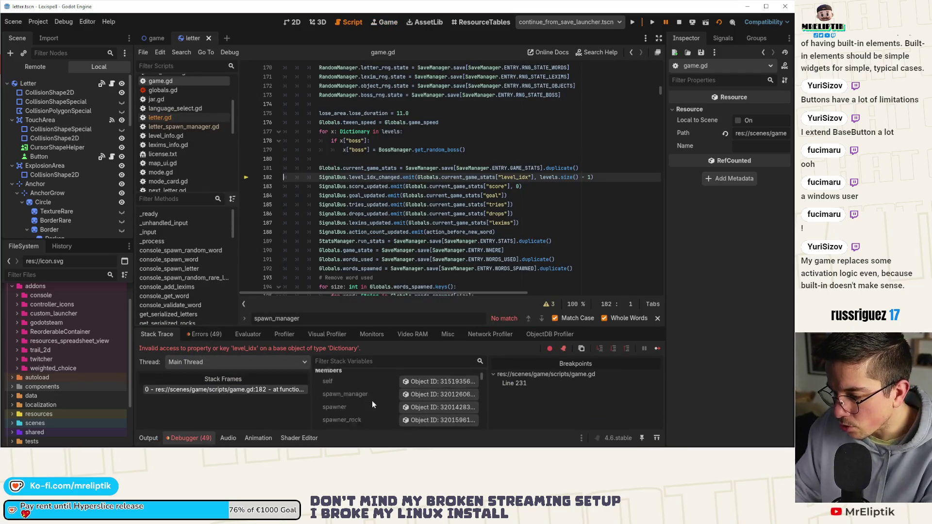
scroll(368, 394, down, 5)
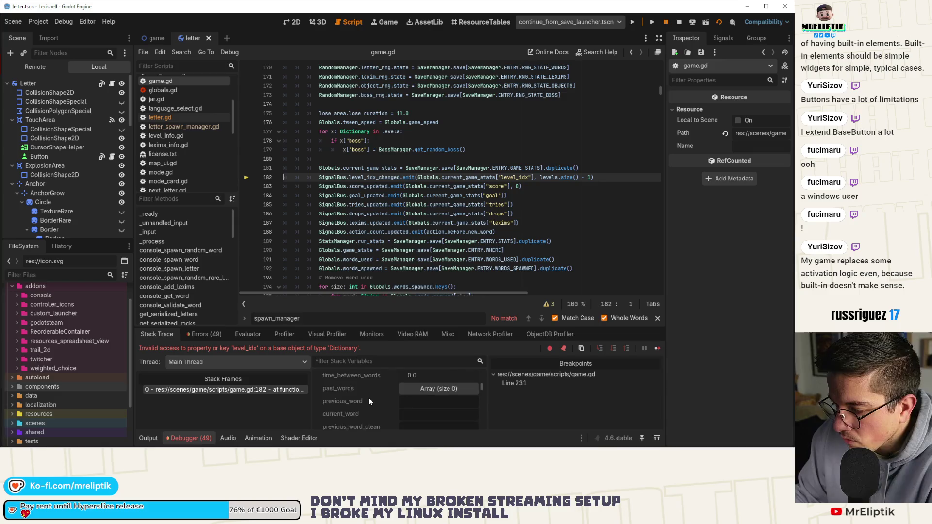
scroll(369, 394, down, 5)
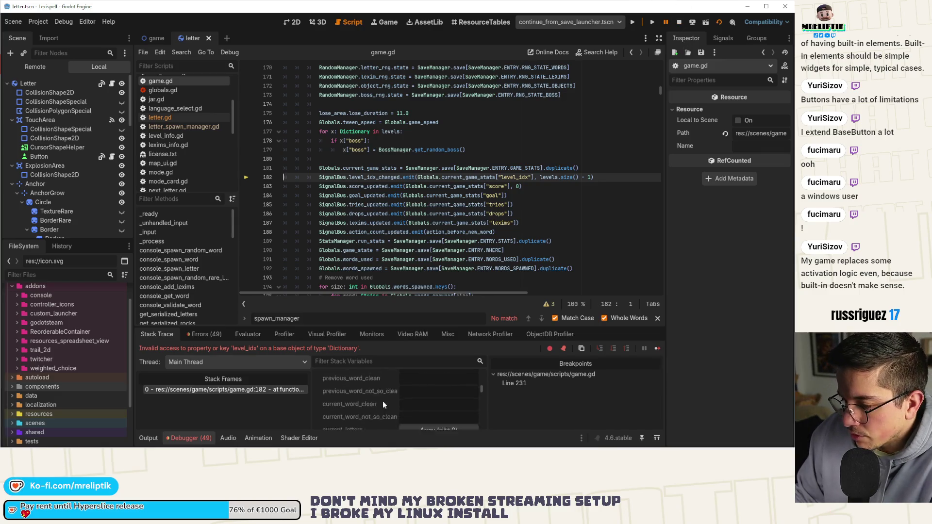
scroll(353, 400, down, 5)
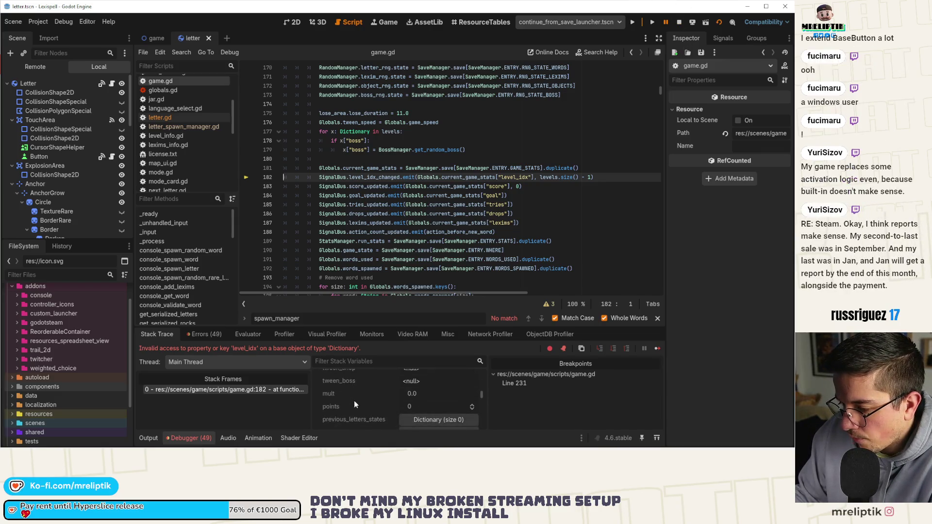
Cycle from File Explorer back to Godot, then over to VS Code
key(alt+Tab)
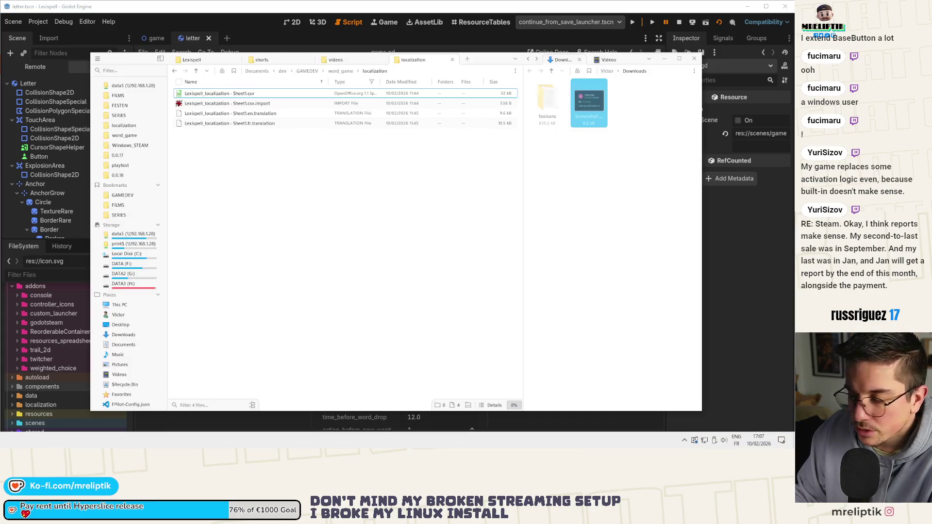
key(alt+Tab)
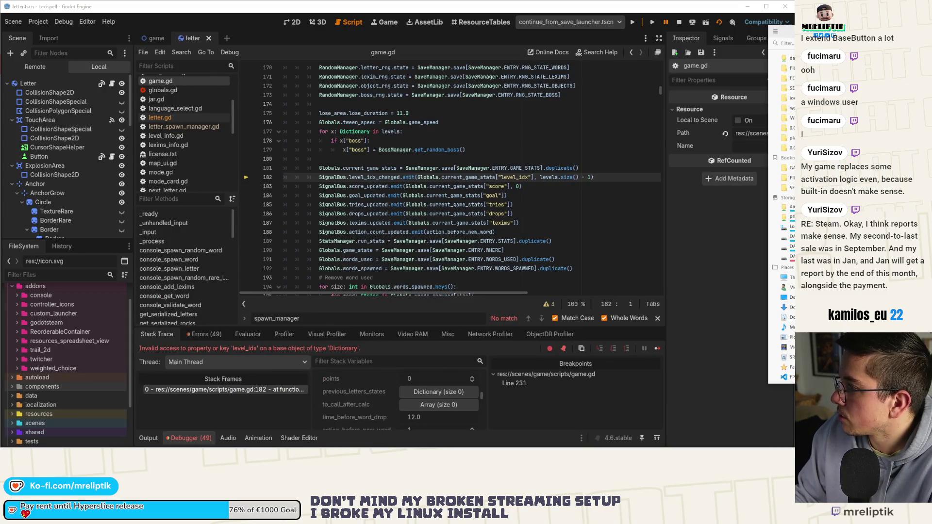
key(alt+Tab)
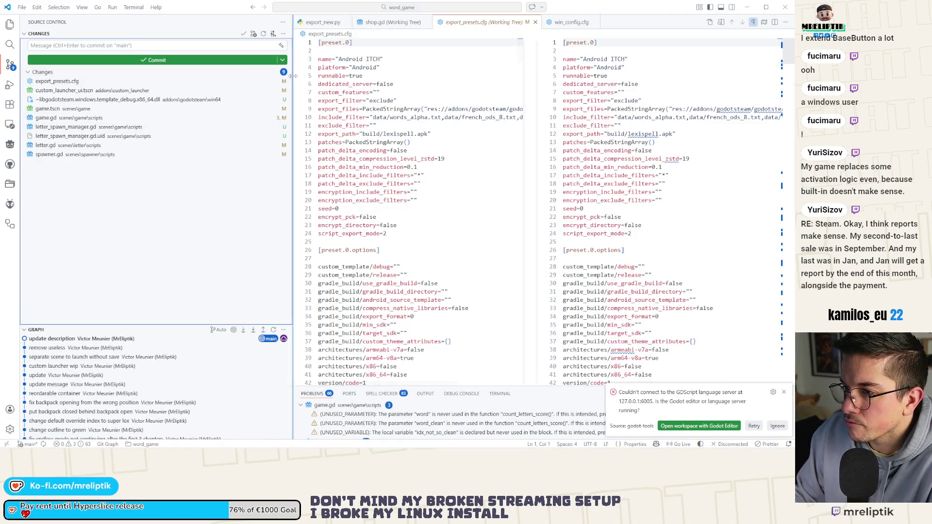
Narrow the sidebar and open save.json with Format Document applied
drag(294, 76, 185, 77)
drag(376, 22, 547, 49)
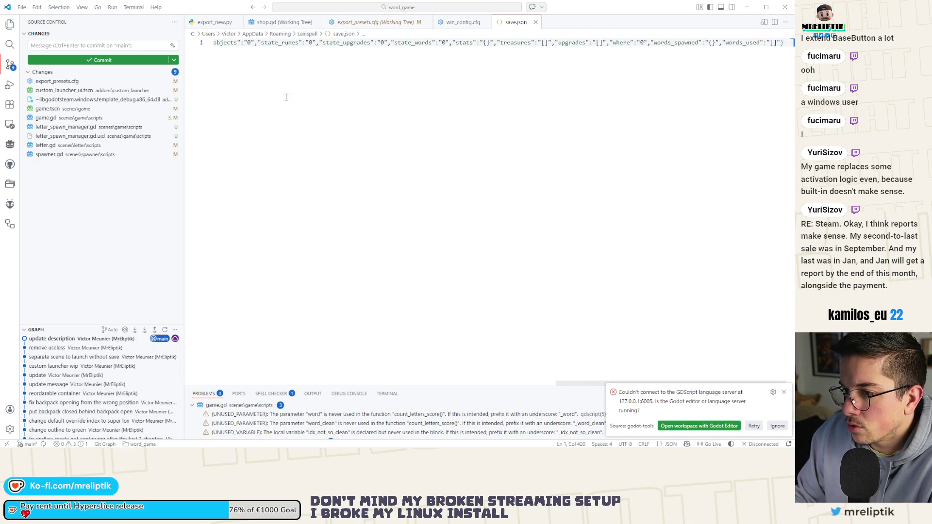
right_click(285, 55)
click(319, 122)
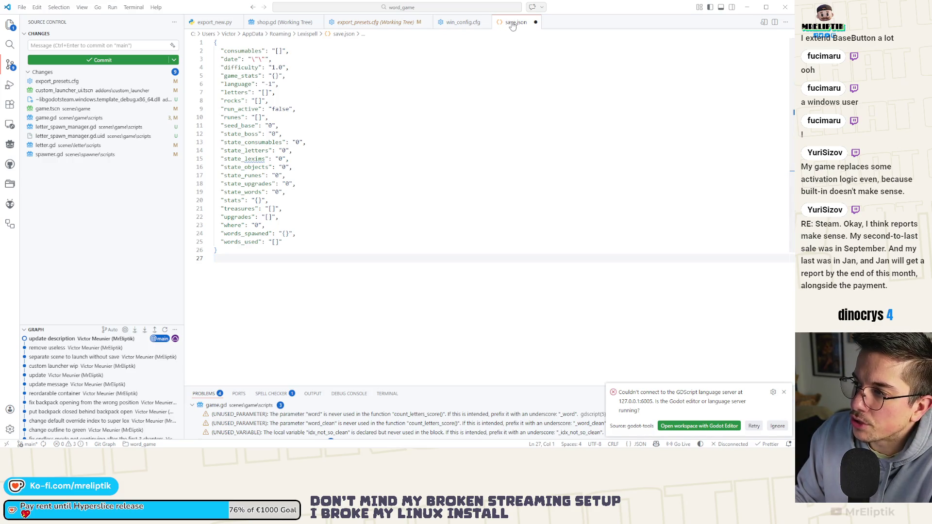
Close save.json, minimize VS Code and run the Lexispell game with F5
click(535, 22)
click(401, 240)
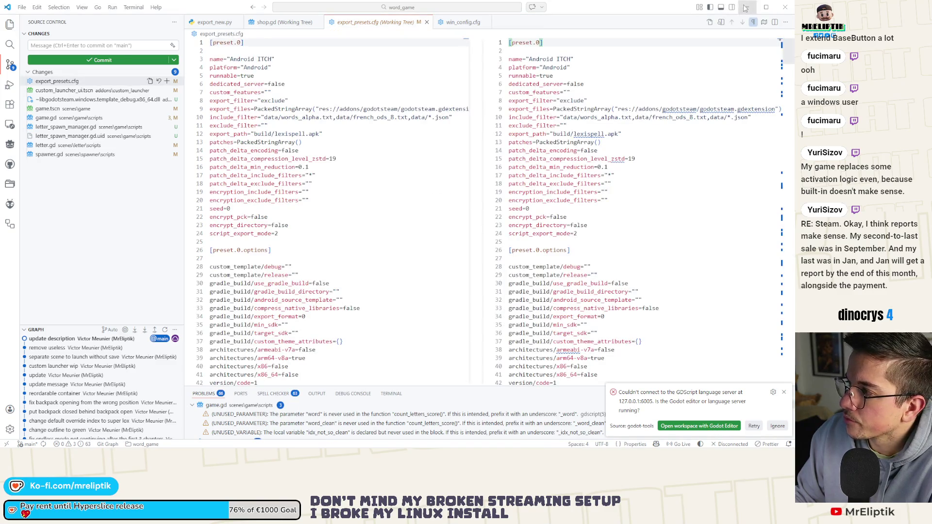
click(745, 7)
key(F5)
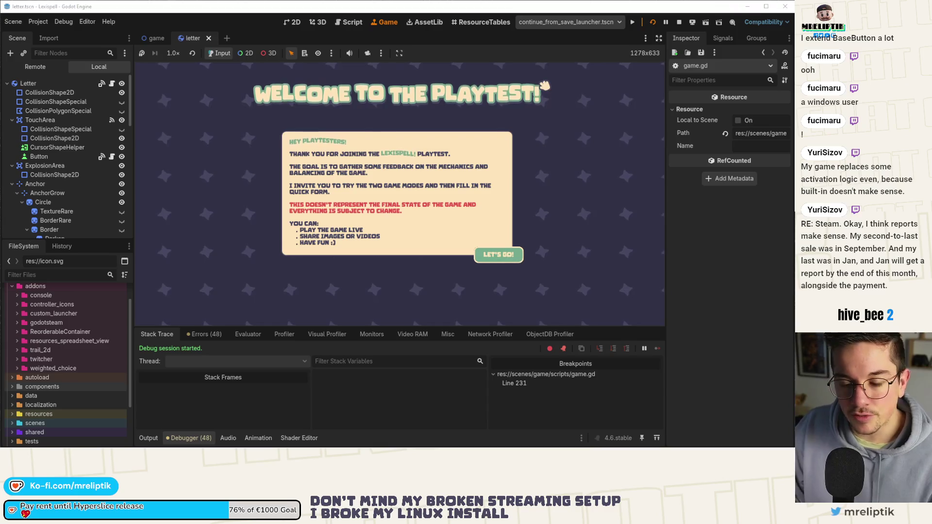
Start a new Classic Craft run in English from the main menu
click(494, 258)
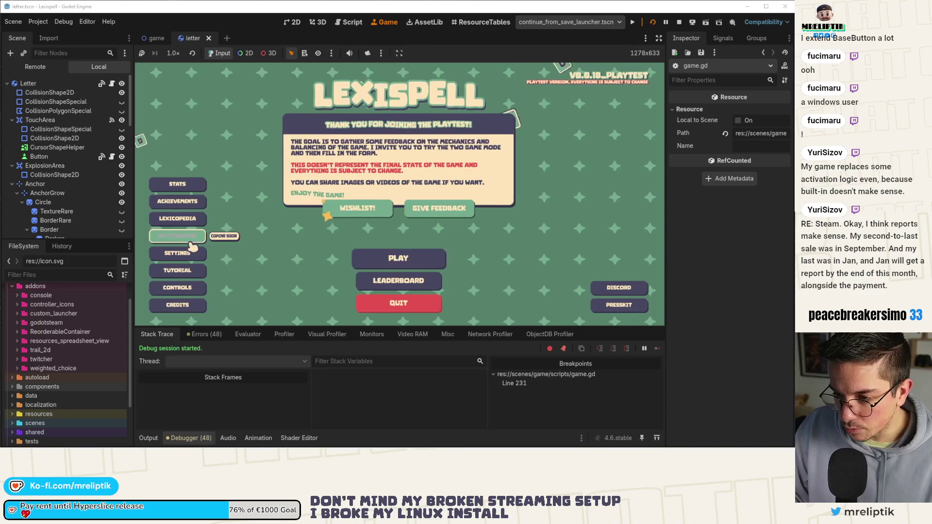
click(384, 261)
click(170, 437)
click(350, 301)
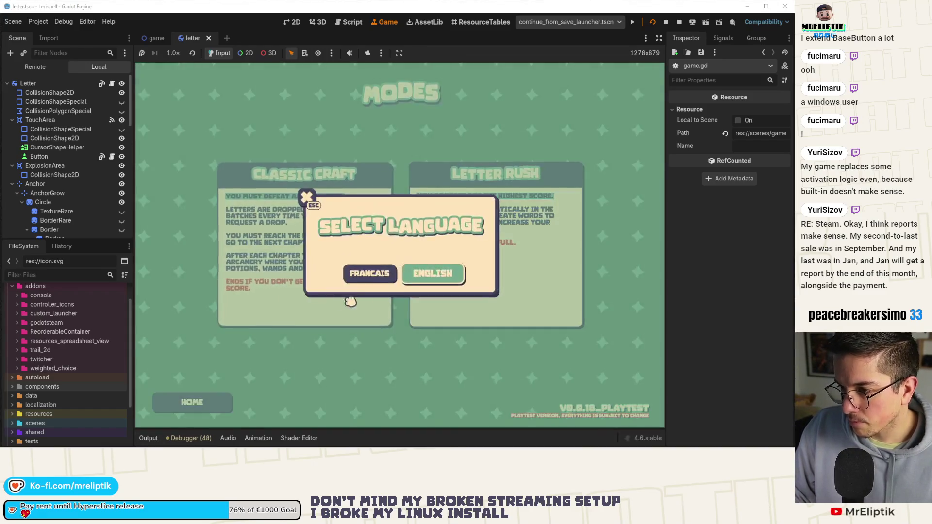
click(405, 310)
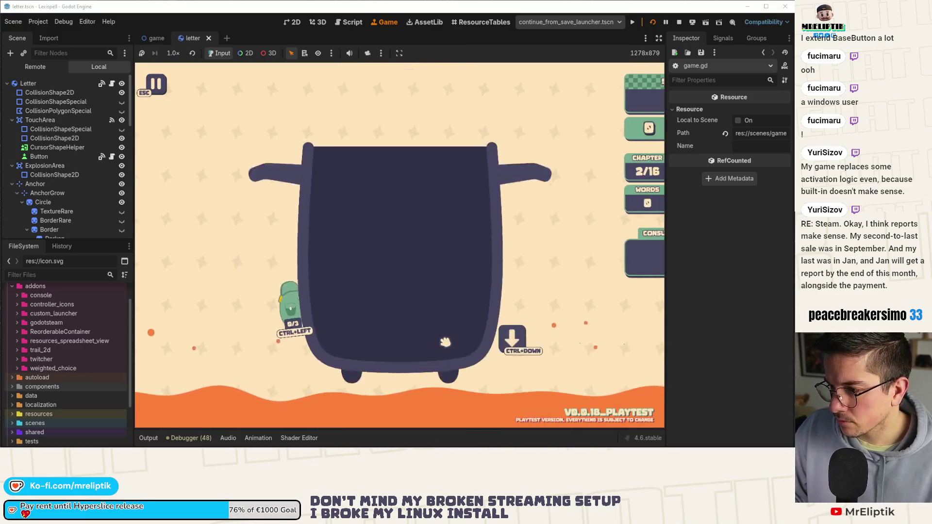
Drop letters, pause and resume, spell E and R, then choose Restart
click(514, 316)
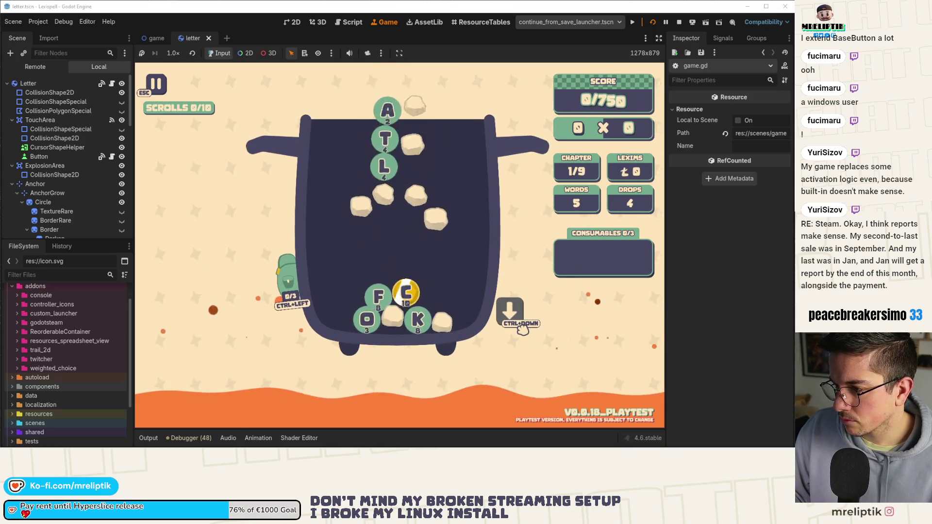
key(Escape)
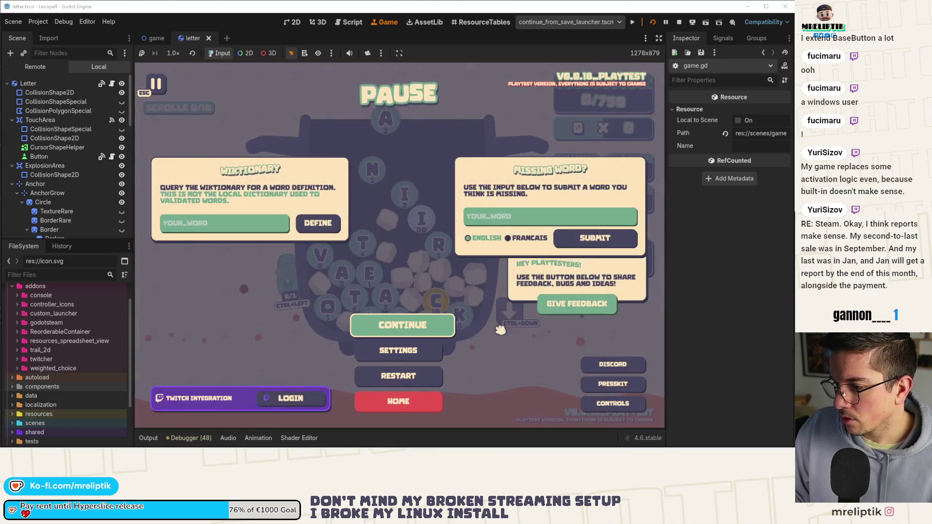
click(409, 329)
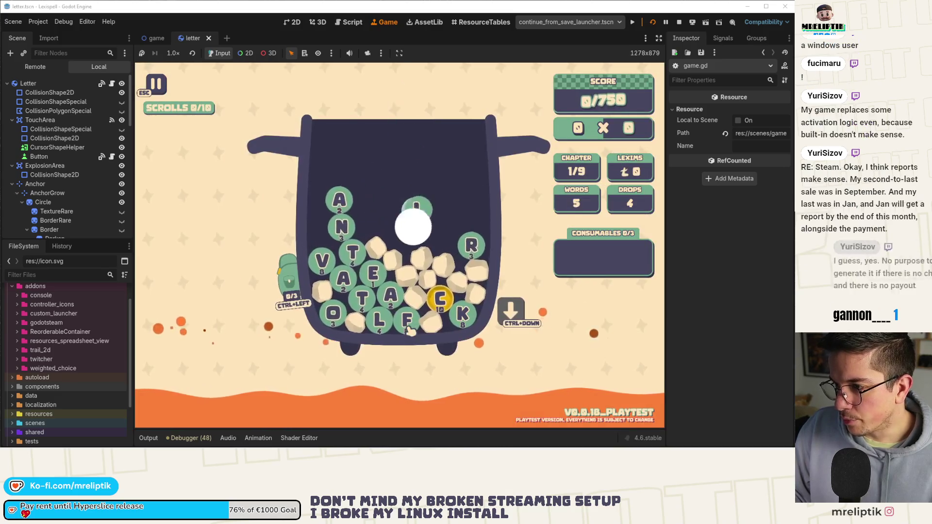
key(e)
key(r)
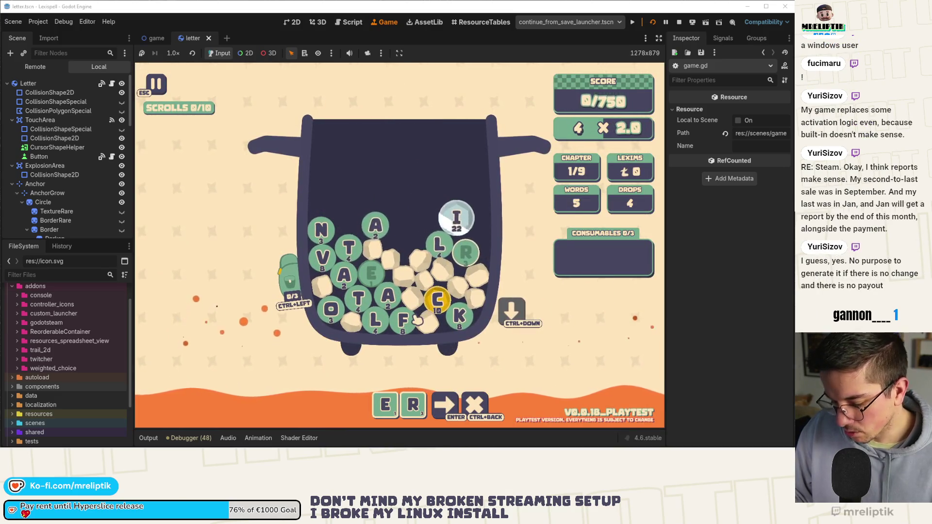
key(Escape)
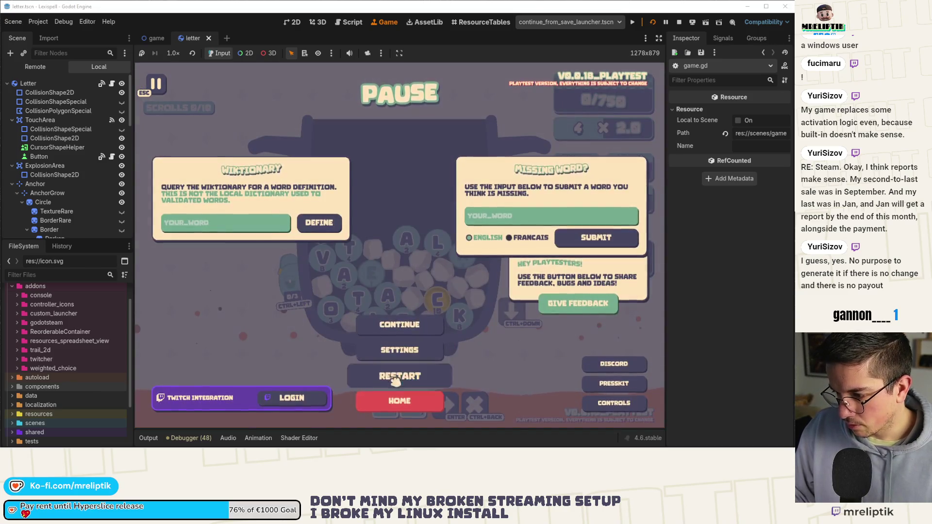
click(399, 376)
Confirm the restart, pause the new run and snip the pause screen
click(390, 270)
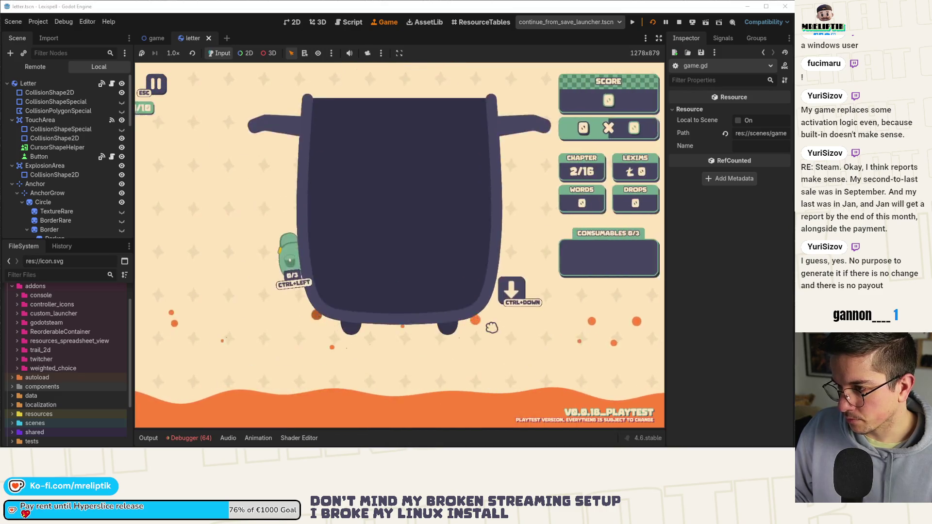
key(Escape)
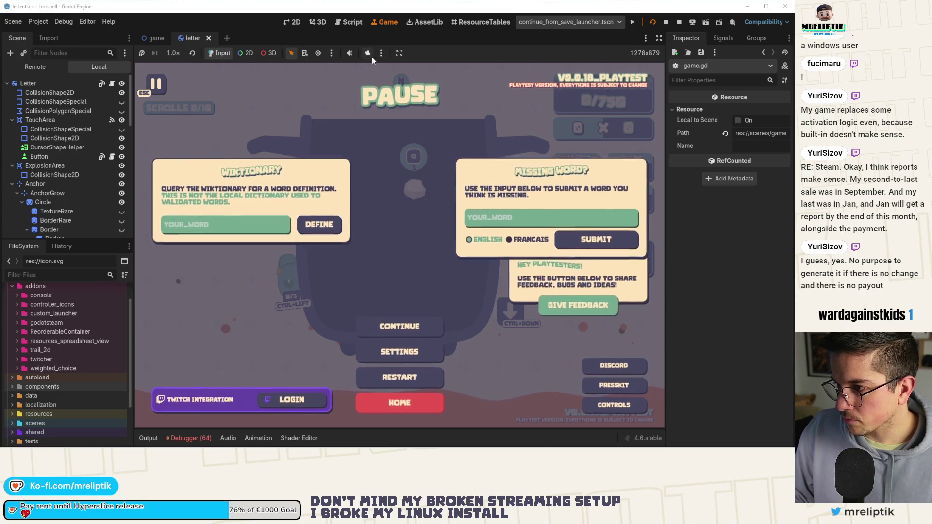
key(super+shift+s)
drag(339, 62, 466, 180)
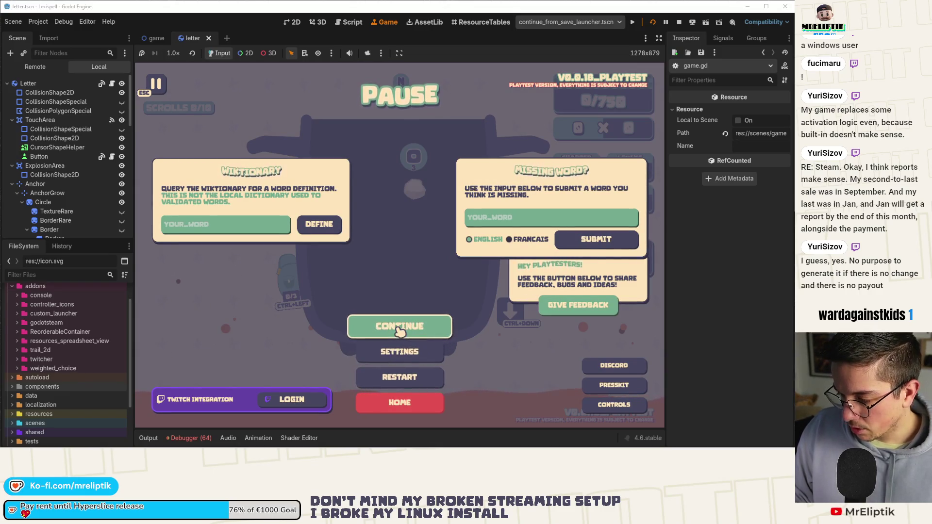
Leave for the main menu and choose Resume Run
click(400, 402)
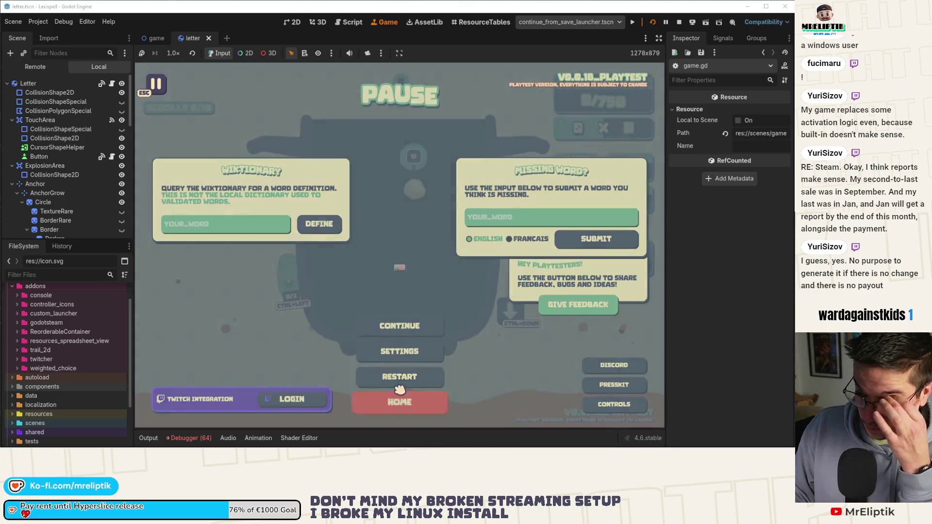
click(435, 272)
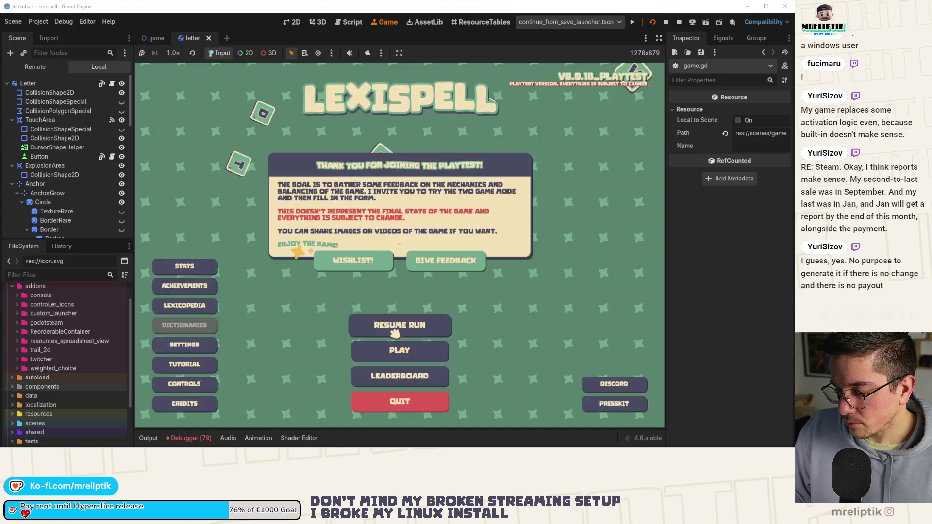
click(422, 326)
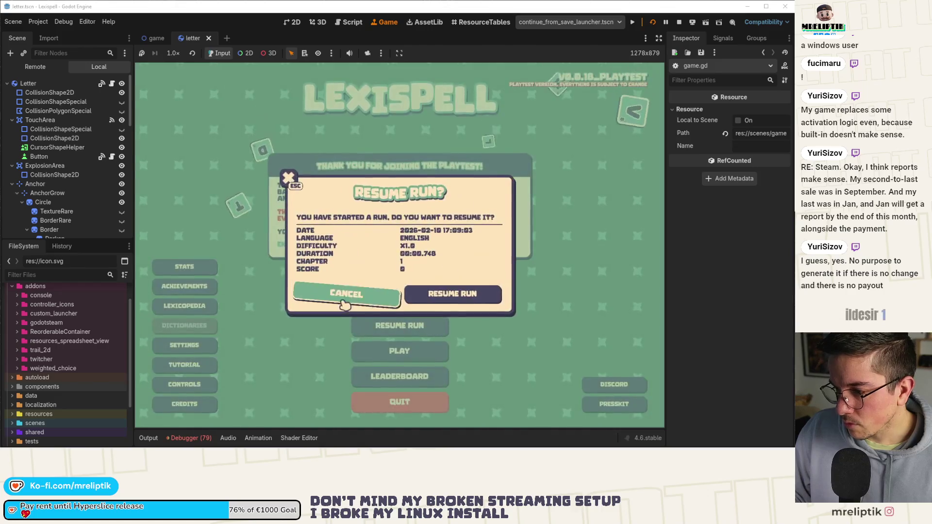
Resume the saved run and step from game.gd:231 into enable_letters, reaching spawner.gd line 12
click(464, 305)
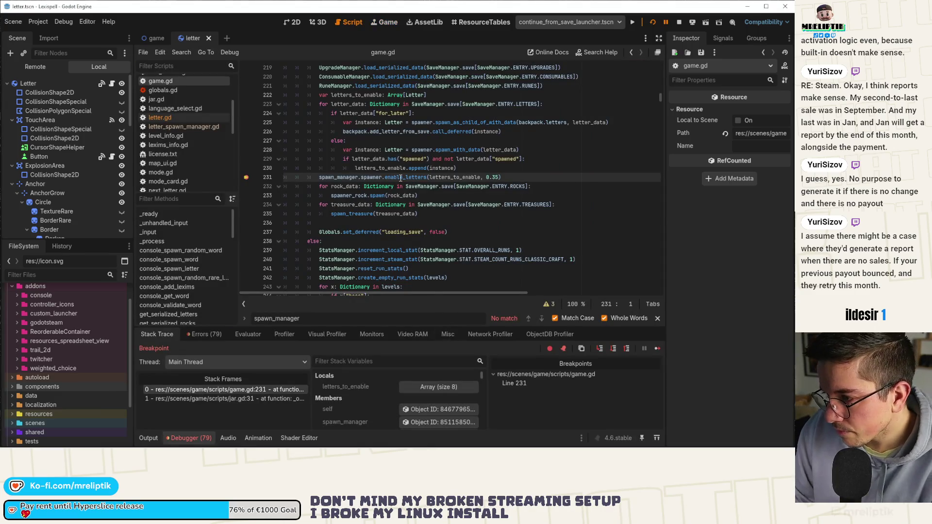
click(600, 350)
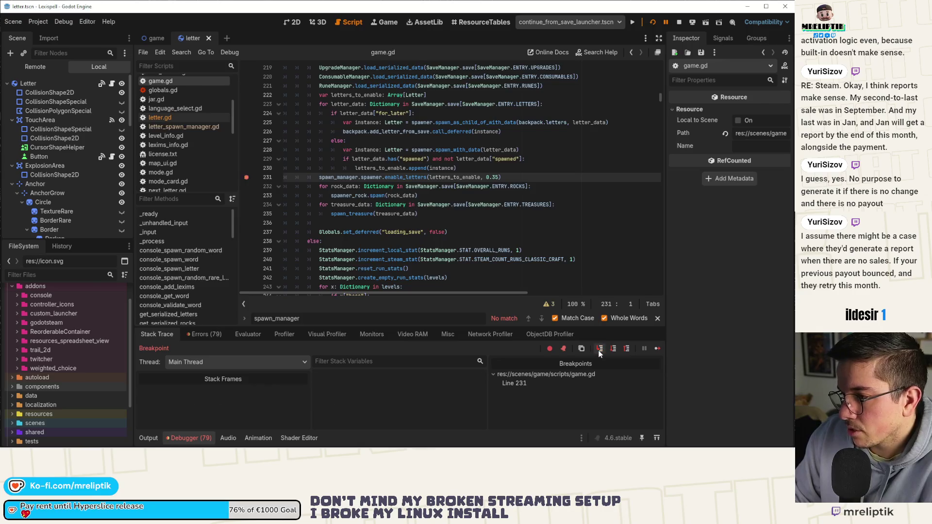
click(599, 351)
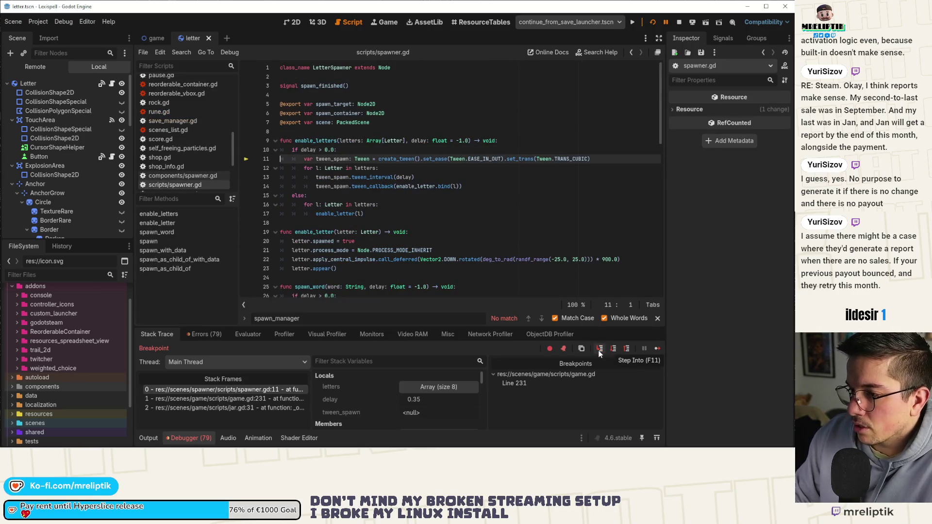
click(599, 353)
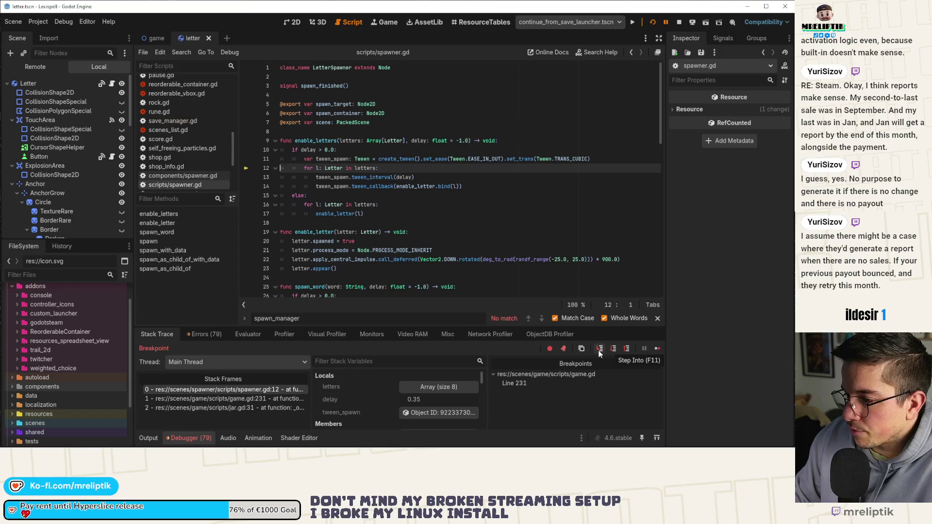
Read doc tooltips for process_mode, apply_central_impulse, appear and spawned in spawner.gd
click(331, 242)
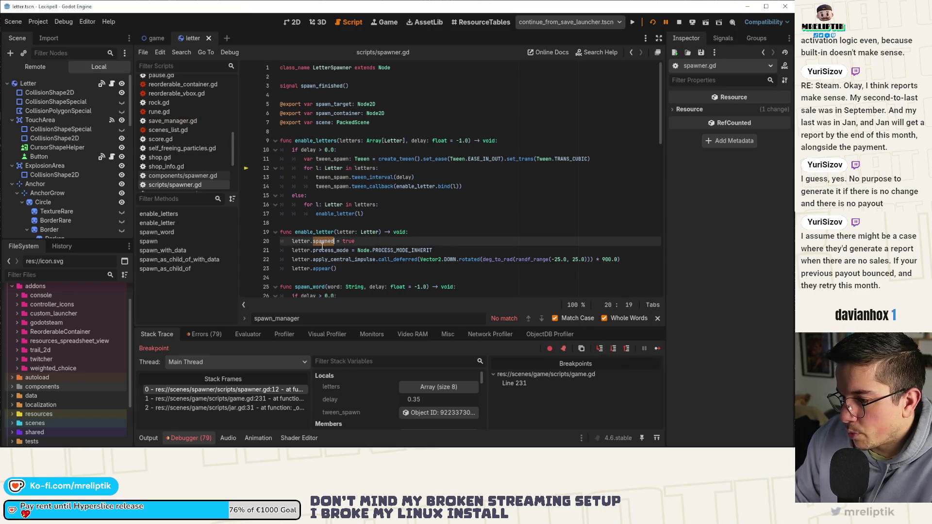
double_click(330, 250)
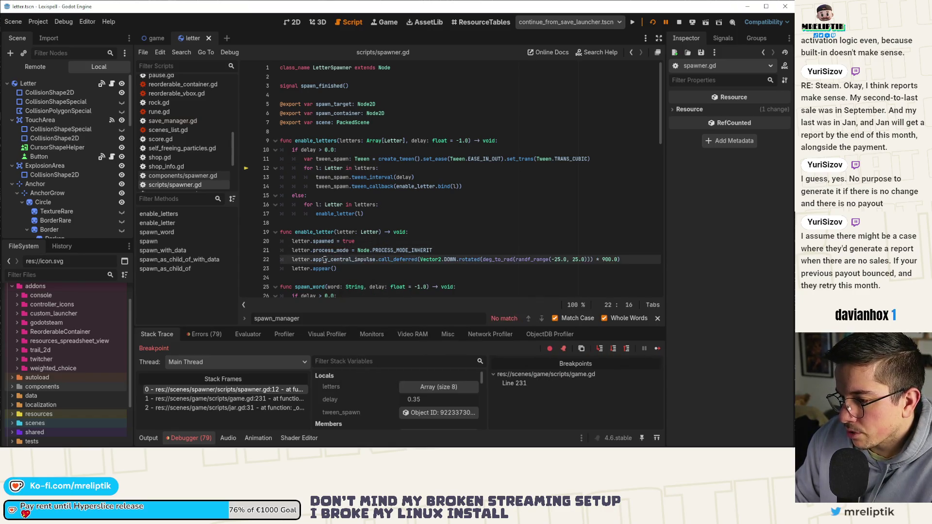
double_click(322, 260)
scroll(363, 252, down, 5)
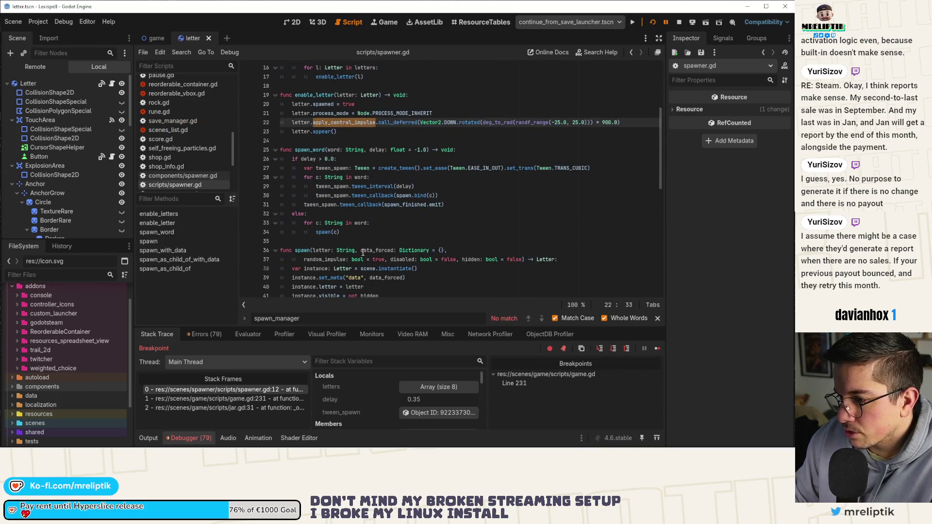
scroll(363, 253, down, 4)
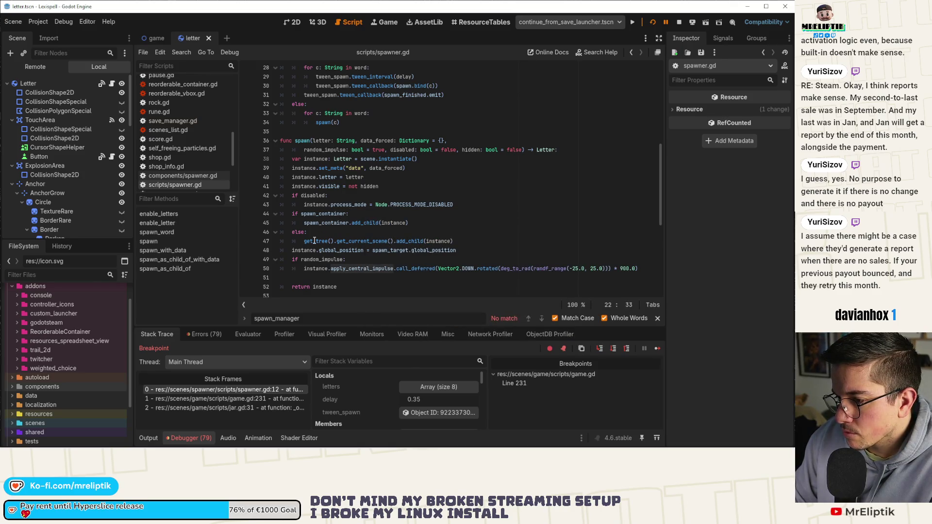
scroll(370, 235, up, 7)
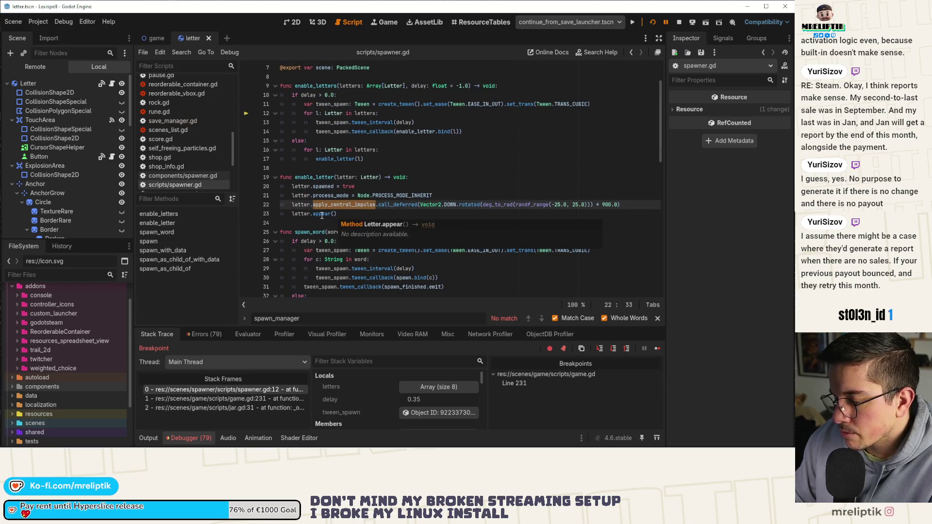
double_click(322, 214)
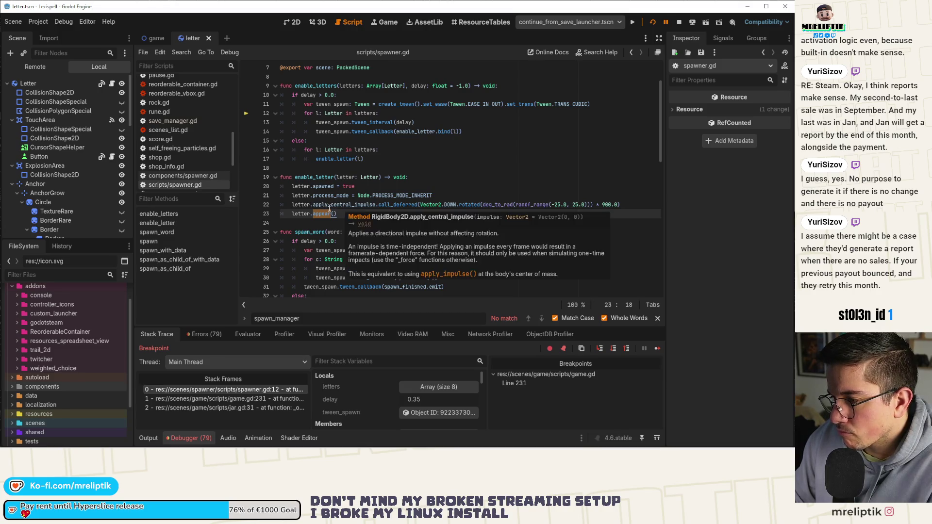
double_click(329, 206)
mouse_move(329, 208)
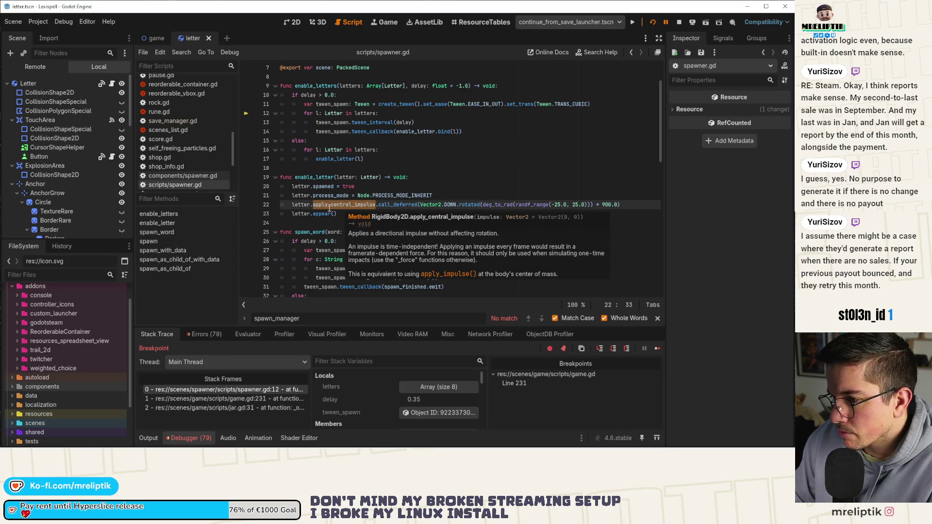
double_click(324, 187)
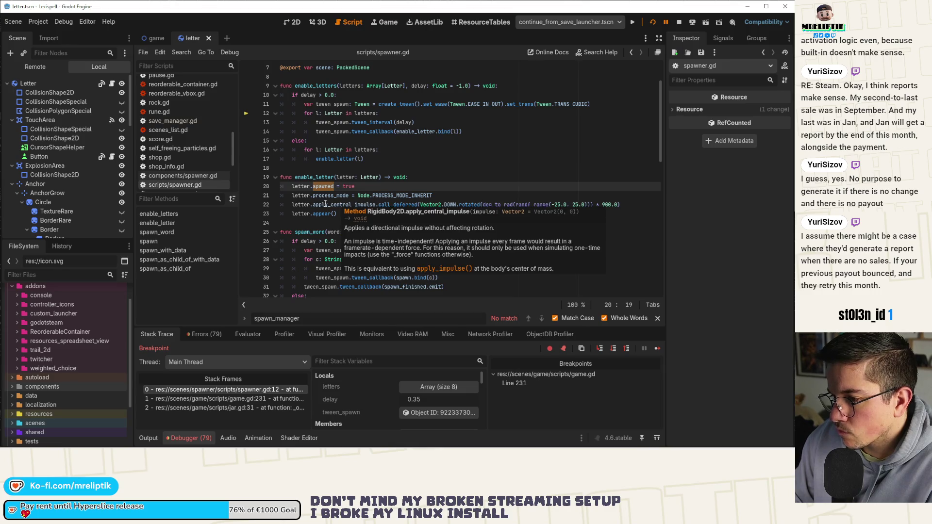
double_click(324, 205)
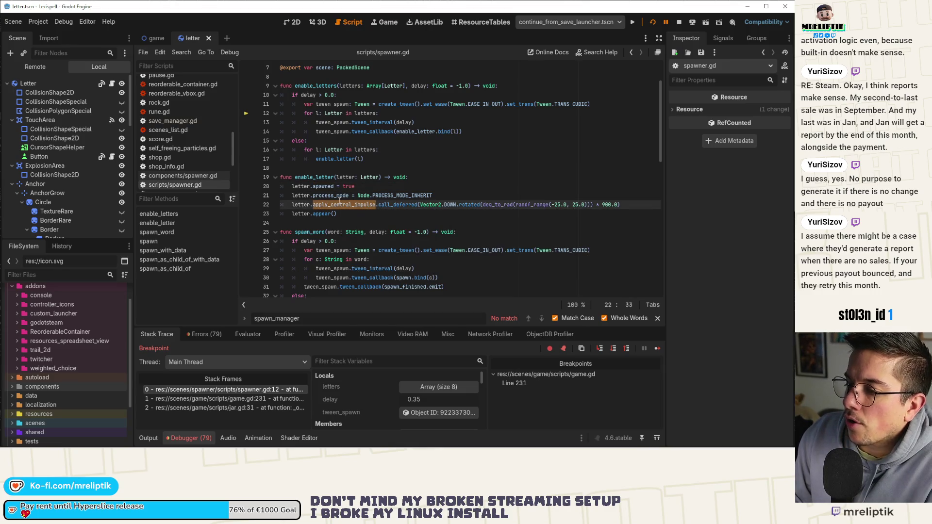
mouse_move(323, 217)
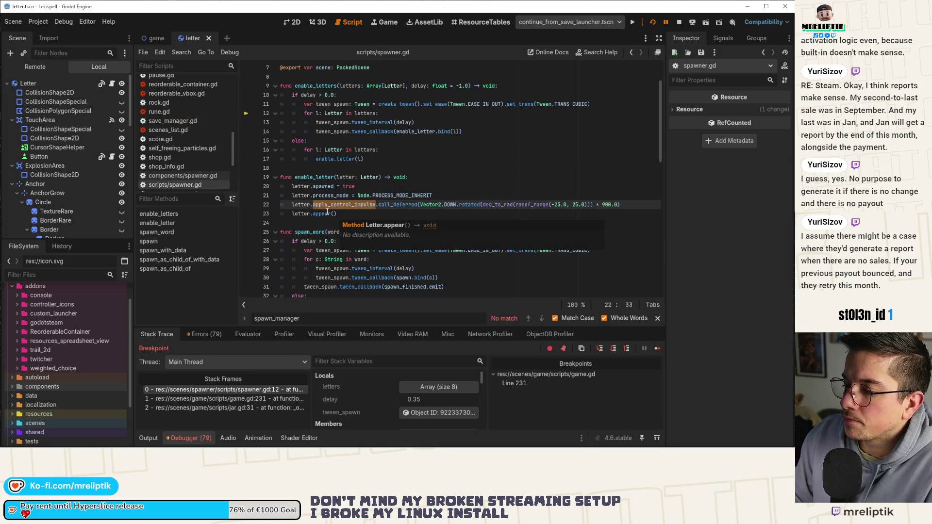
Scroll through the debugger's Errors list, then return to Stack Trace
click(209, 334)
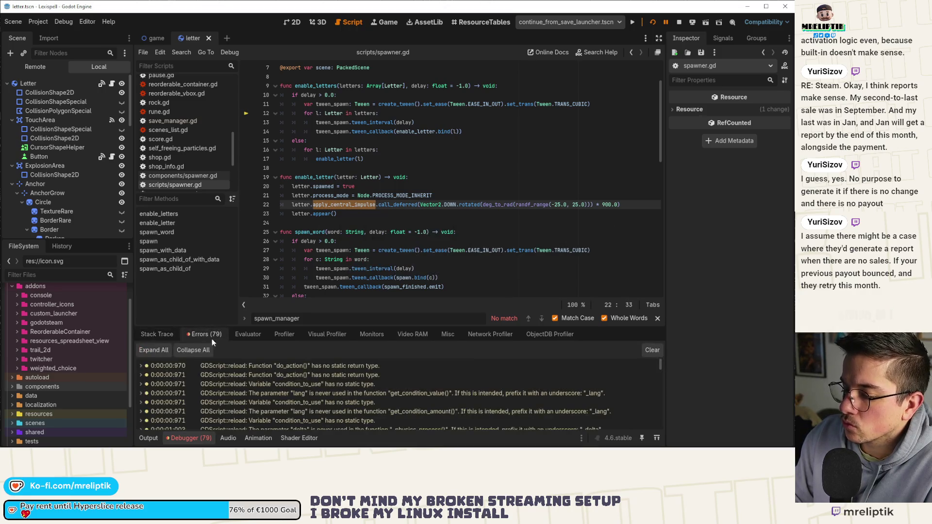
scroll(292, 371, down, 10)
drag(662, 386, 659, 424)
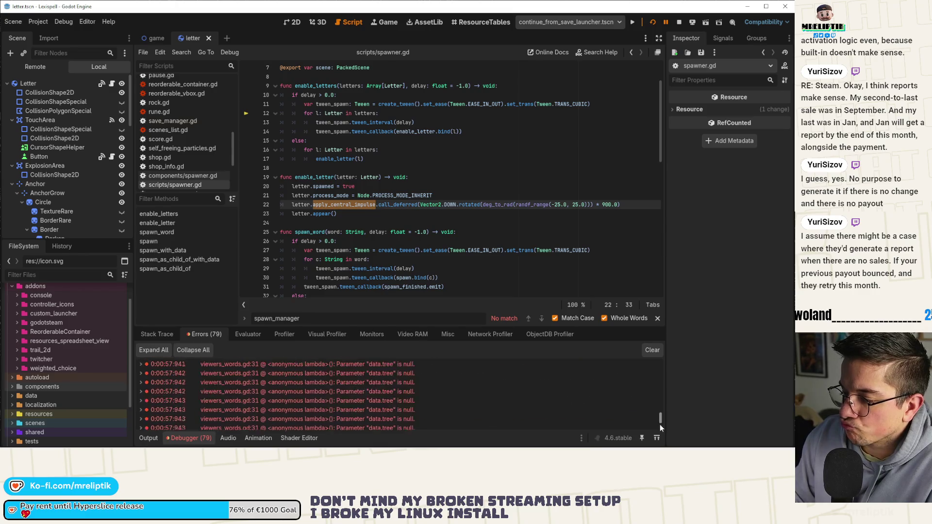
click(157, 334)
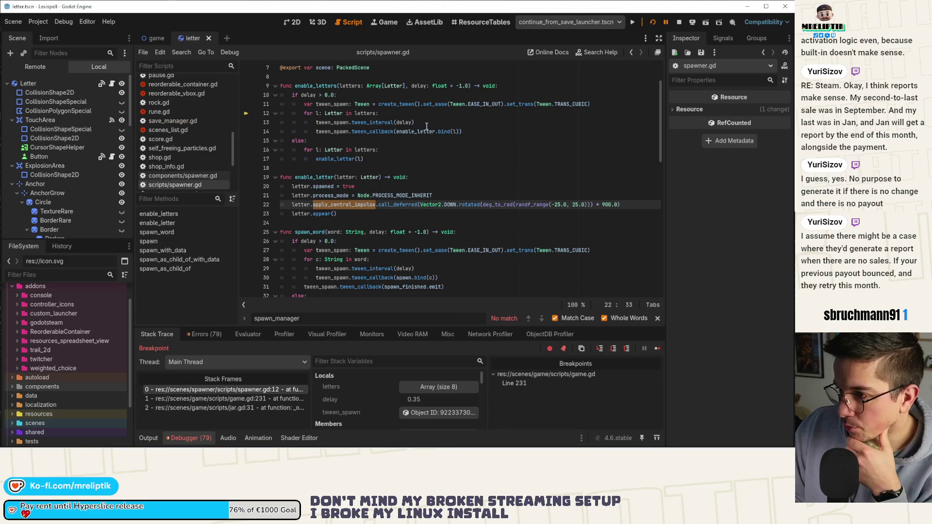
Add a breakpoint on spawner.gd line 23 and continue until it hits
click(401, 151)
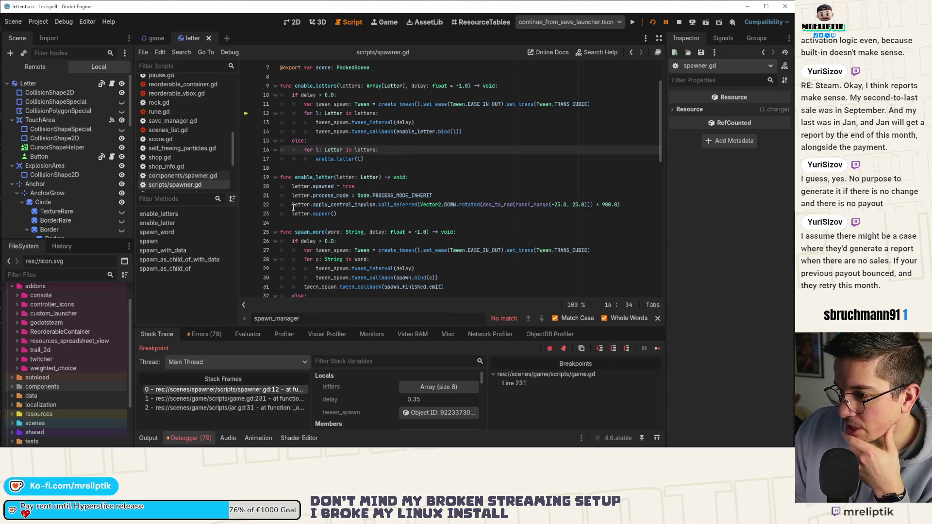
mouse_move(295, 214)
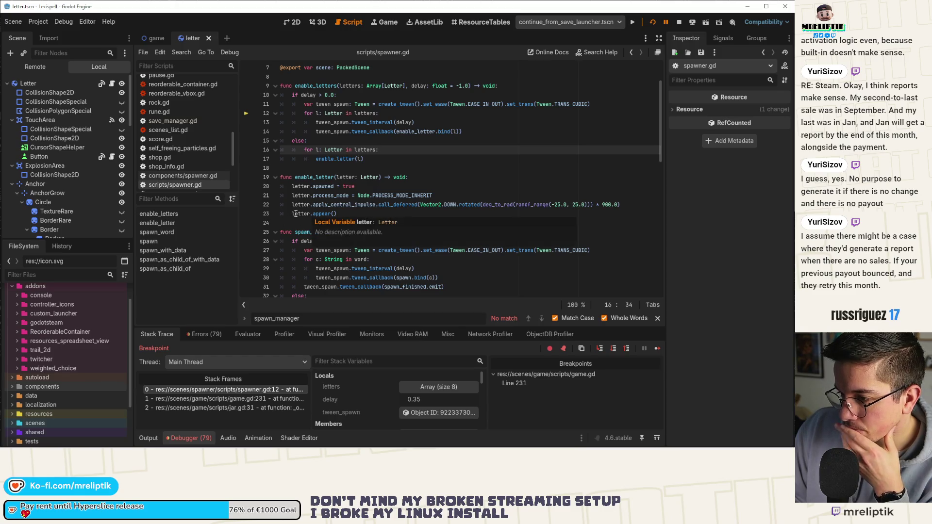
click(247, 213)
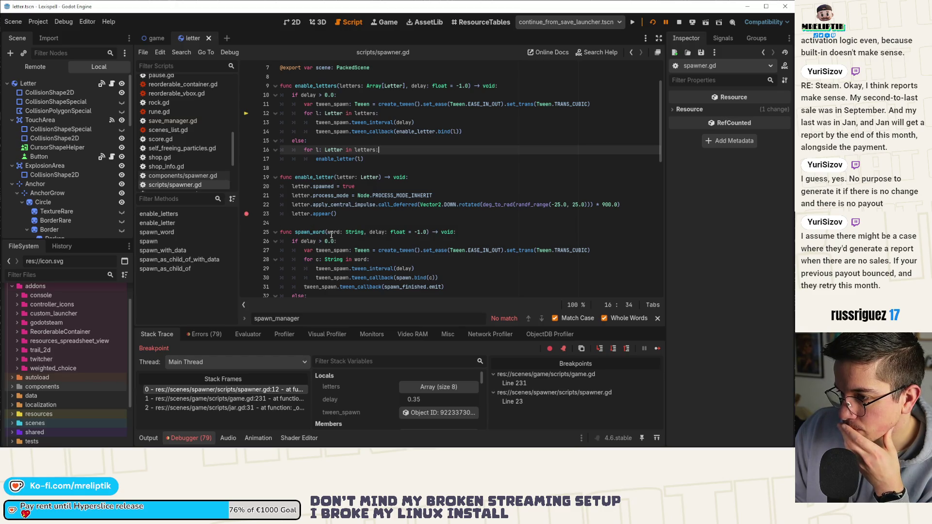
click(657, 347)
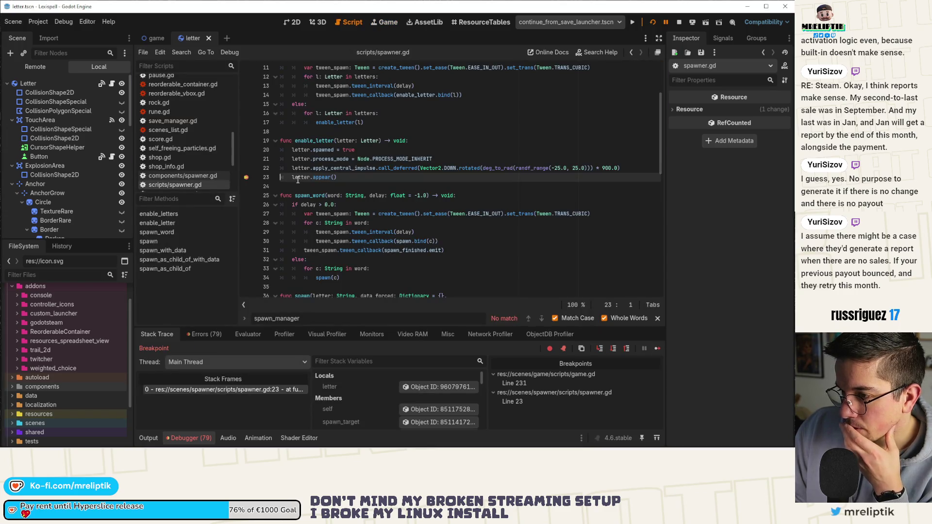
Inspect the letter object's remote properties, continuing through several line 23 stops
mouse_move(300, 178)
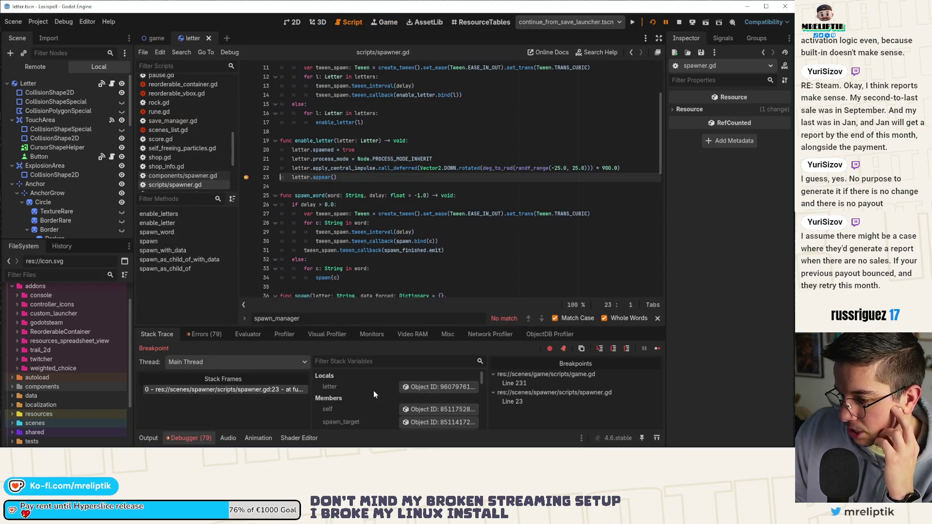
click(427, 387)
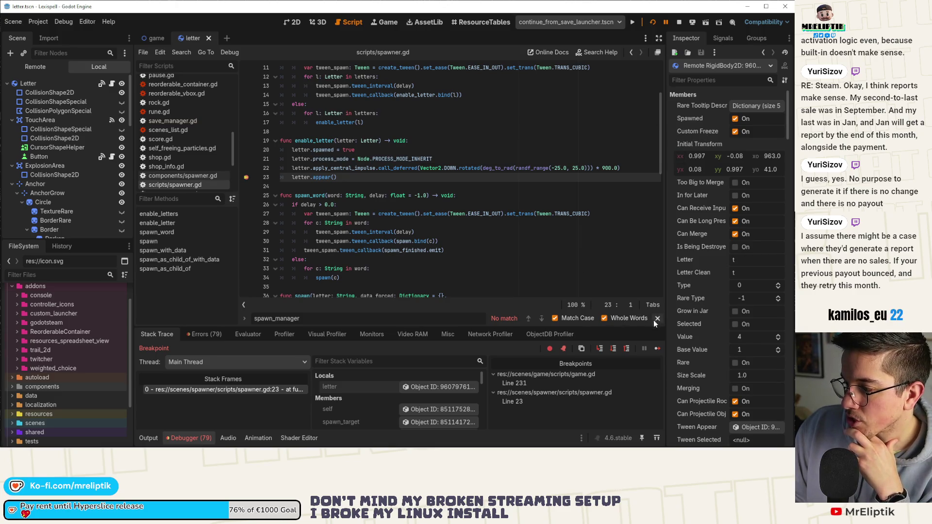
click(657, 348)
click(657, 347)
click(657, 347)
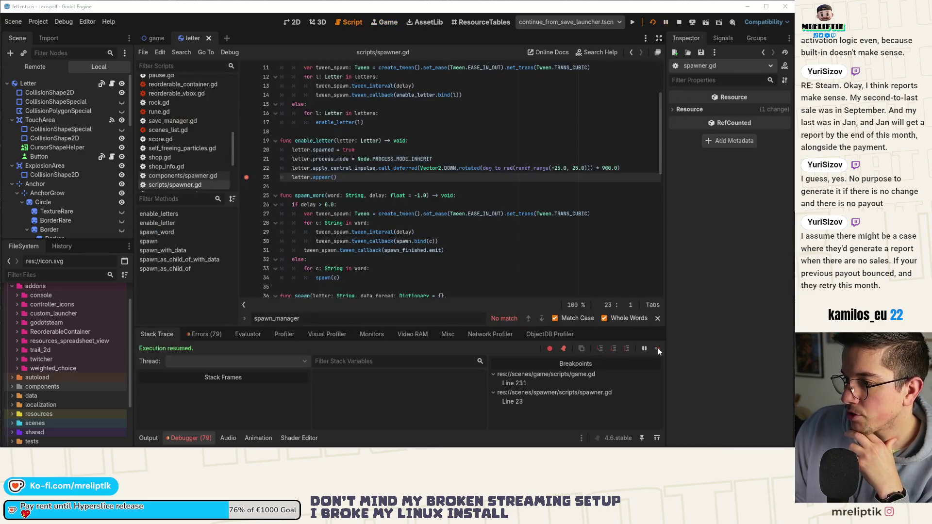
click(657, 348)
click(657, 347)
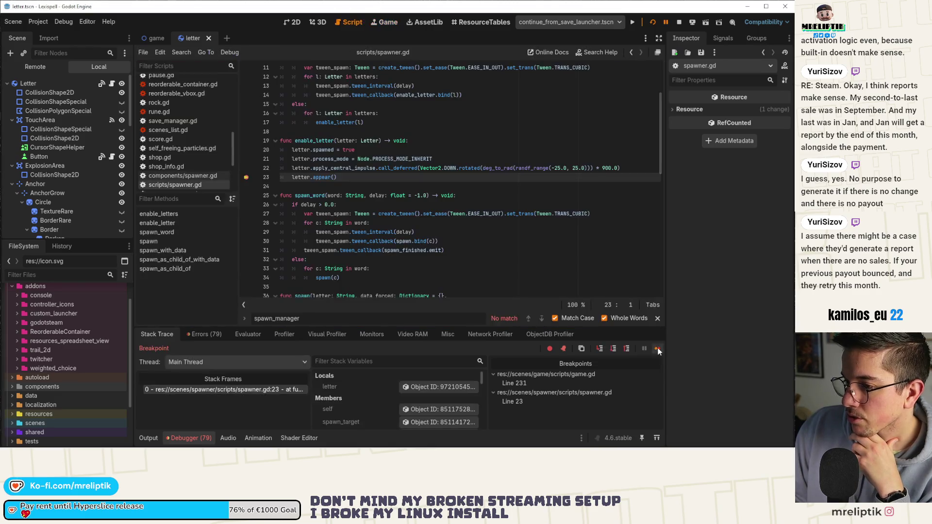
click(657, 349)
Remove the line 23 breakpoint and let the game run freely
click(246, 177)
click(657, 349)
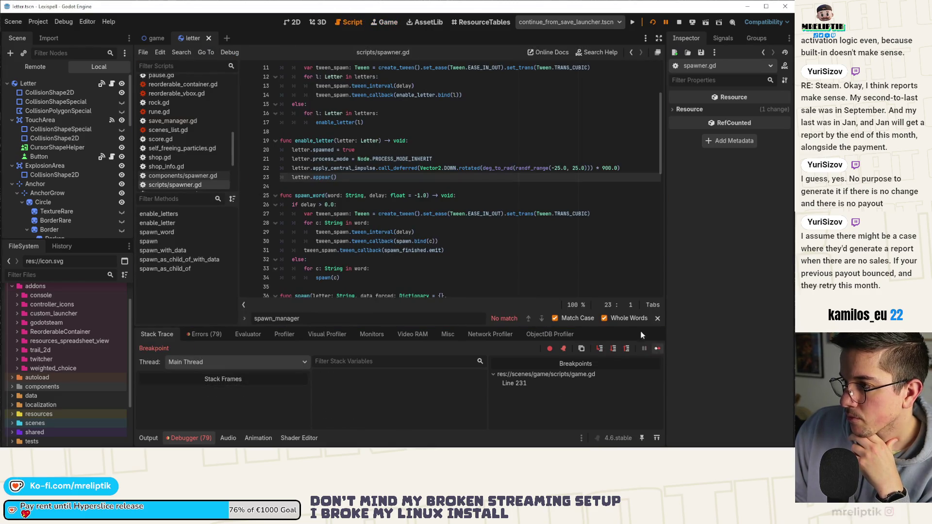
click(394, 23)
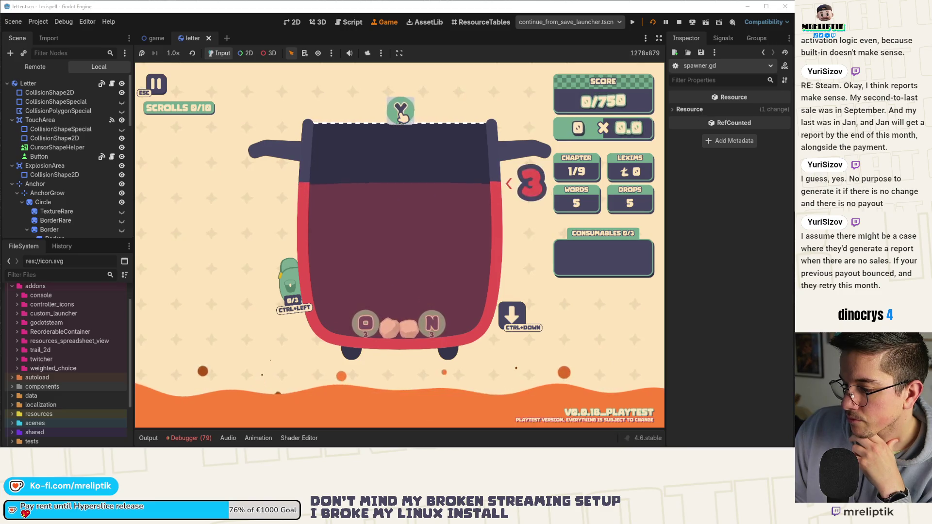
Stop the game and change line 23 to call letter.appear_from_save()
click(679, 23)
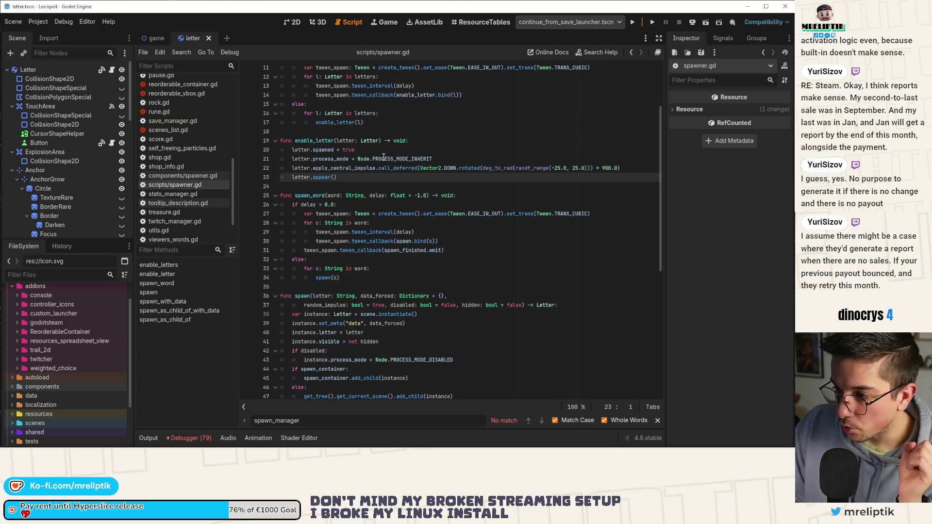
double_click(319, 178)
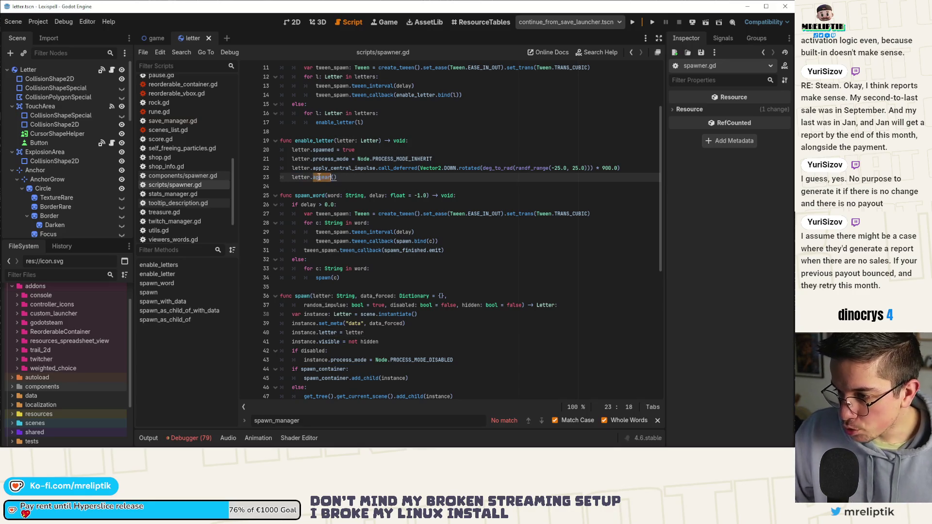
text(appear_f)
key(Return)
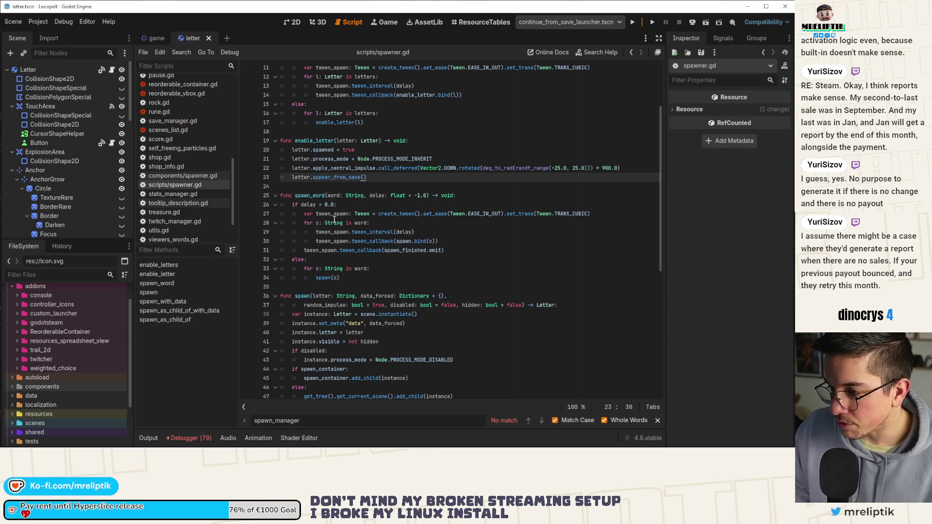
key(ctrl+Left)
key(ctrl+Left)
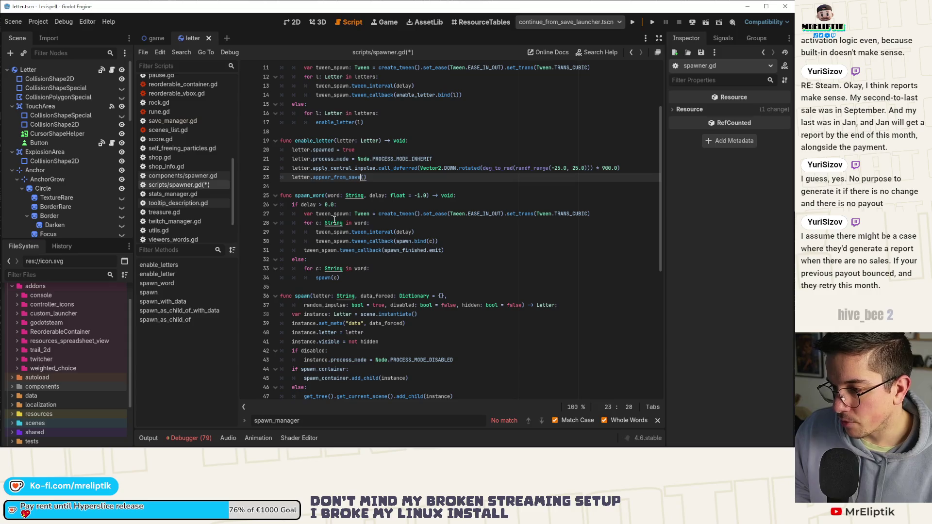
key(ctrl+Right)
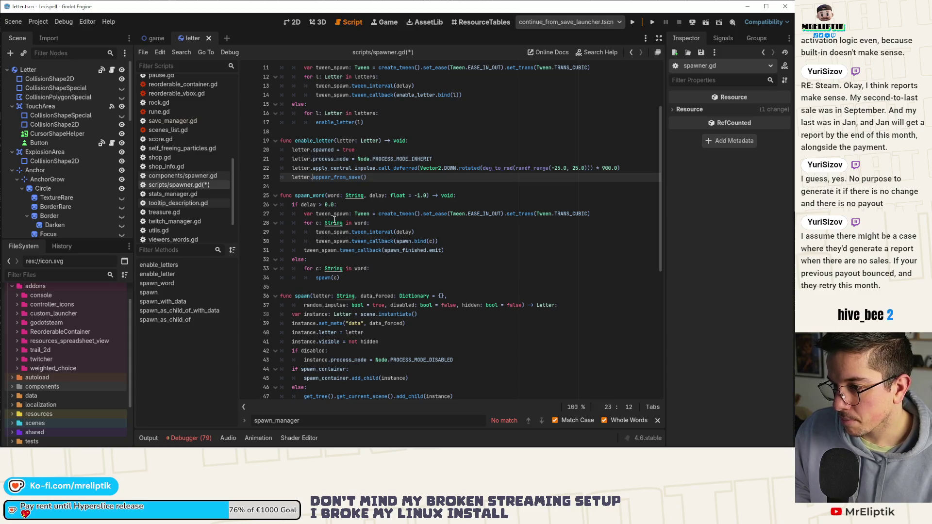
Copy toggle_custom_freeze.bind(false from line 444 of letter.gd's appear_from_save, then return to game.gd
ctrl+click(342, 178)
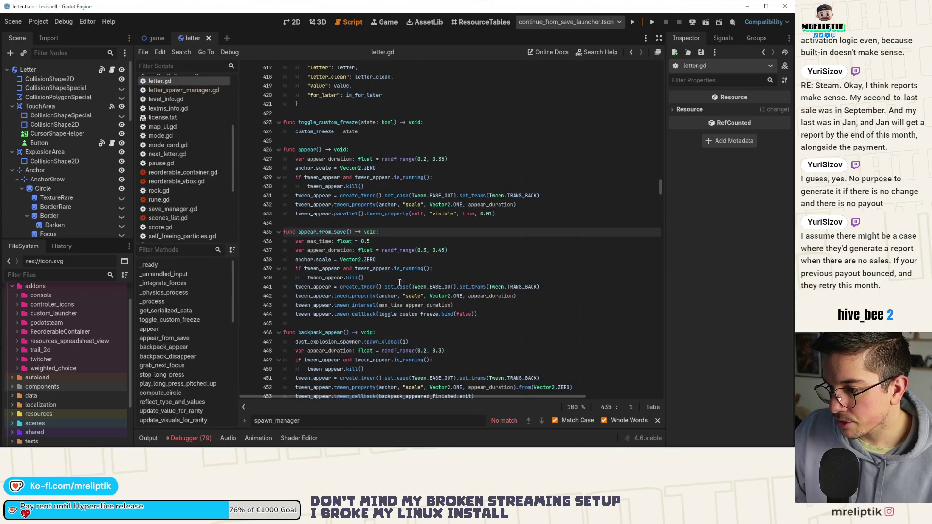
double_click(416, 315)
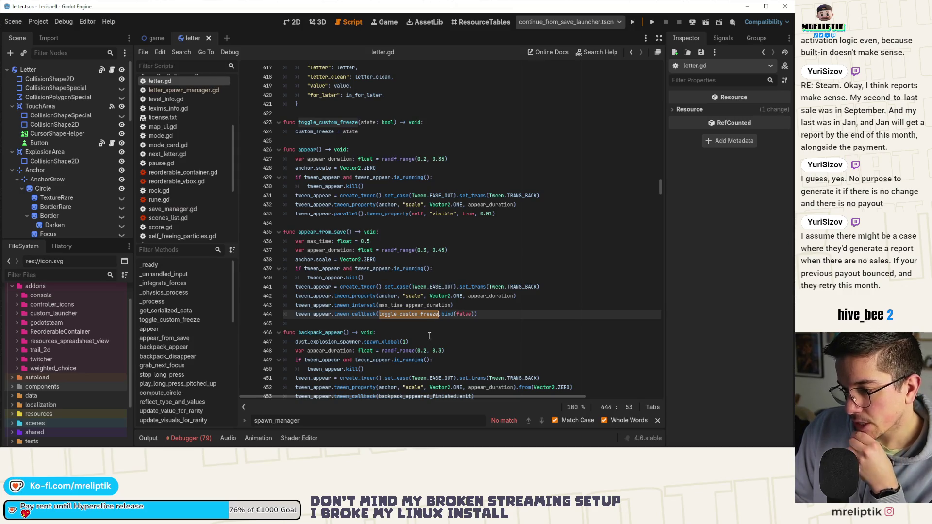
click(397, 316)
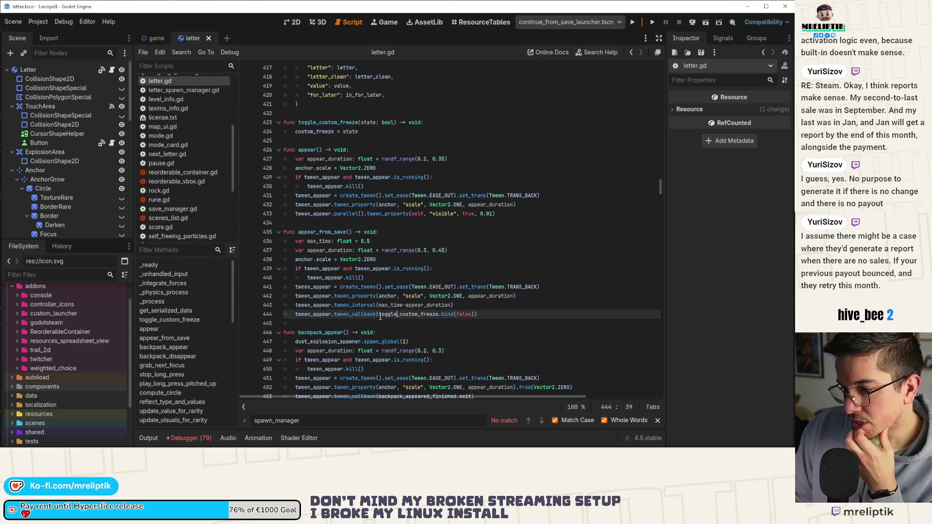
mouse_move(379, 314)
mouse_down()
mouse_move(474, 316)
mouse_move(379, 315)
mouse_up()
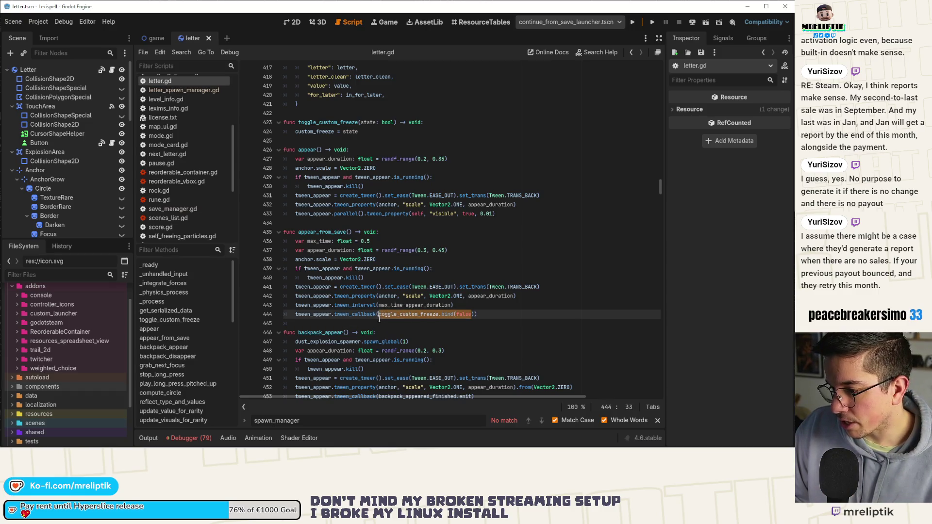
key(ctrl+Tab)
click(112, 70)
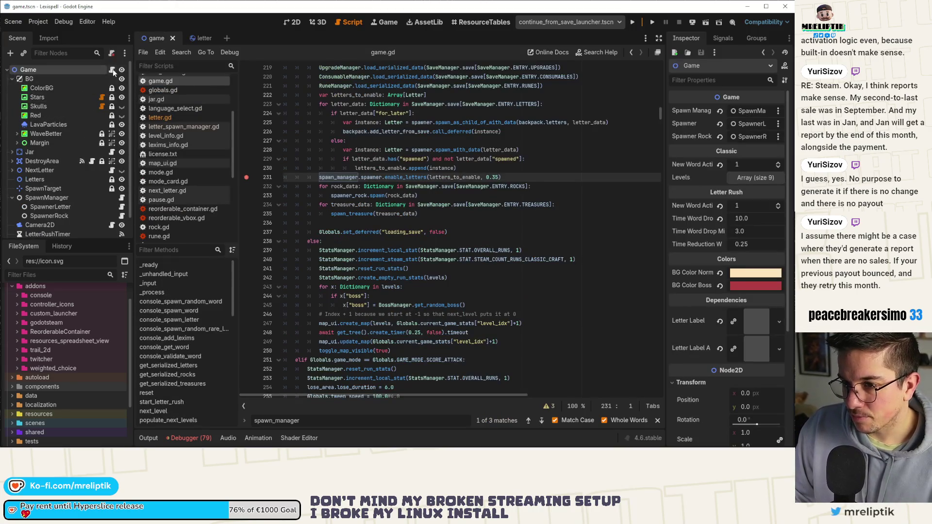
Add letter.toggle_custom_freeze(false) as a new line 22 in spawner.gd's enable_letter
ctrl+click(407, 178)
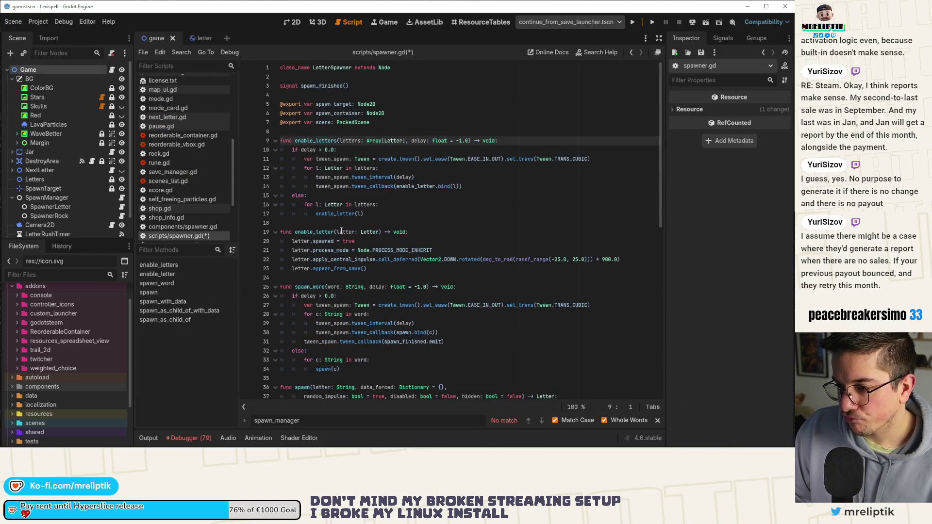
click(451, 250)
key(Return)
text(lett)
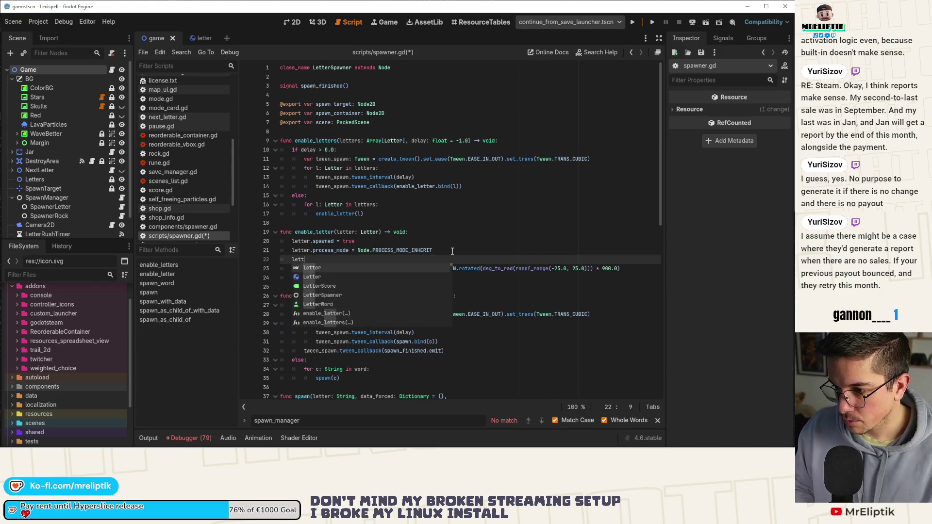
text(er.toggle_custom_freeze.binfalse)
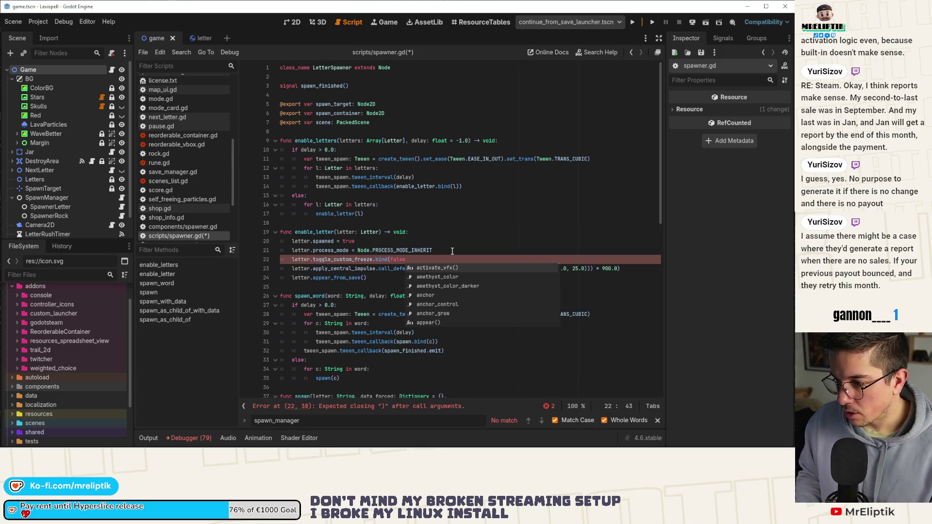
key(BackSpace)
key(BackSpace)
key(BackSpace)
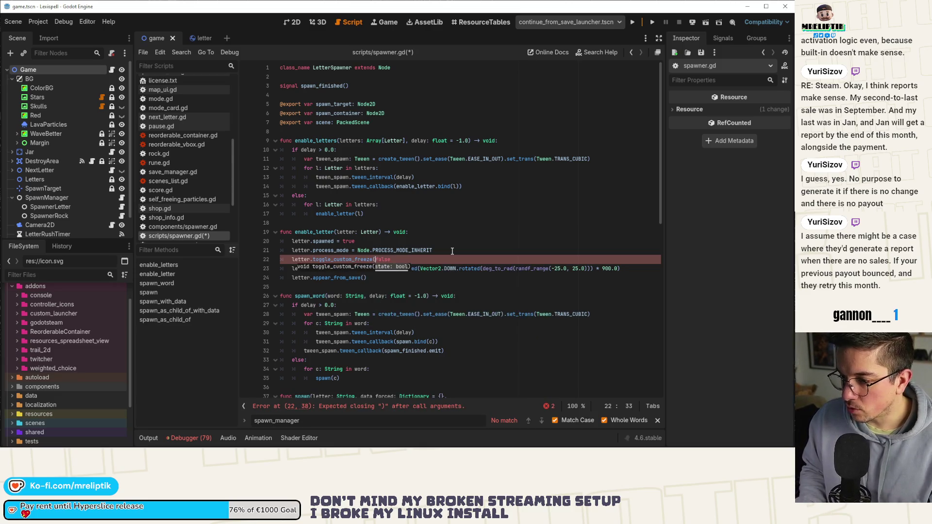
text(()
text())
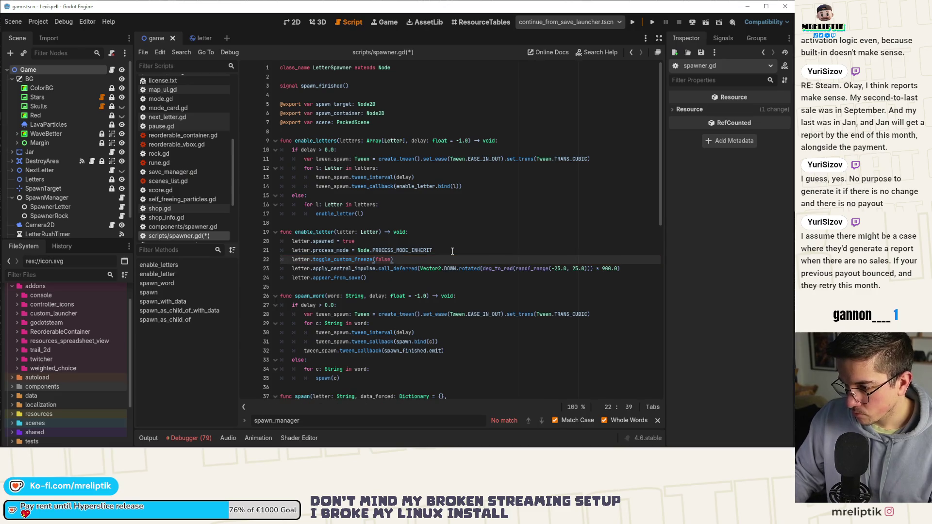
Replace appear_from_save with appear on line 24 and save spawner.gd
double_click(342, 277)
text(appear)
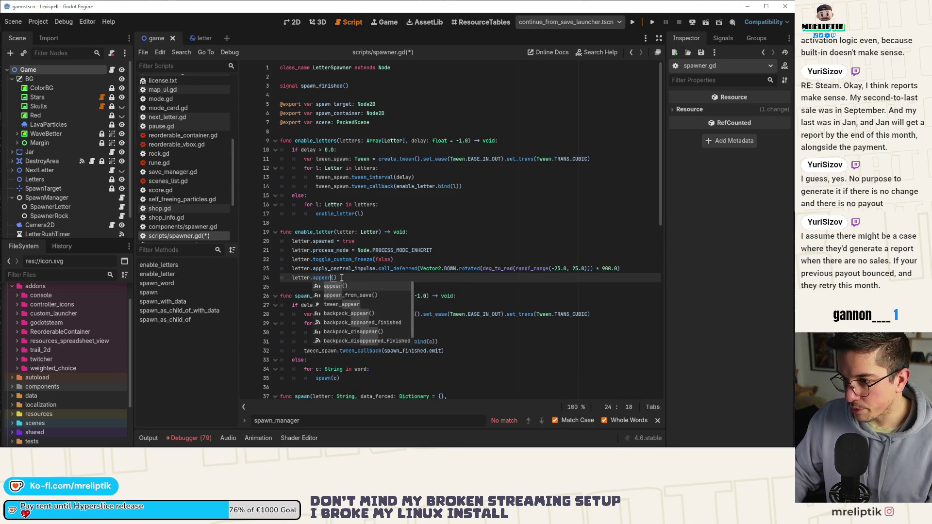
click(349, 269)
key(ctrl+s)
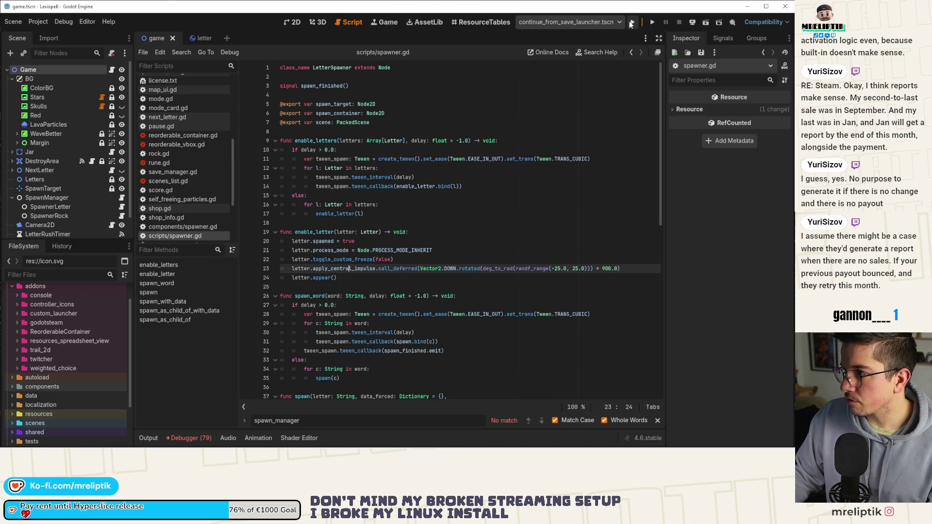
Run the project until it pauses at game.gd line 231, then bring up Discord's lexispell-feedback channel
click(632, 21)
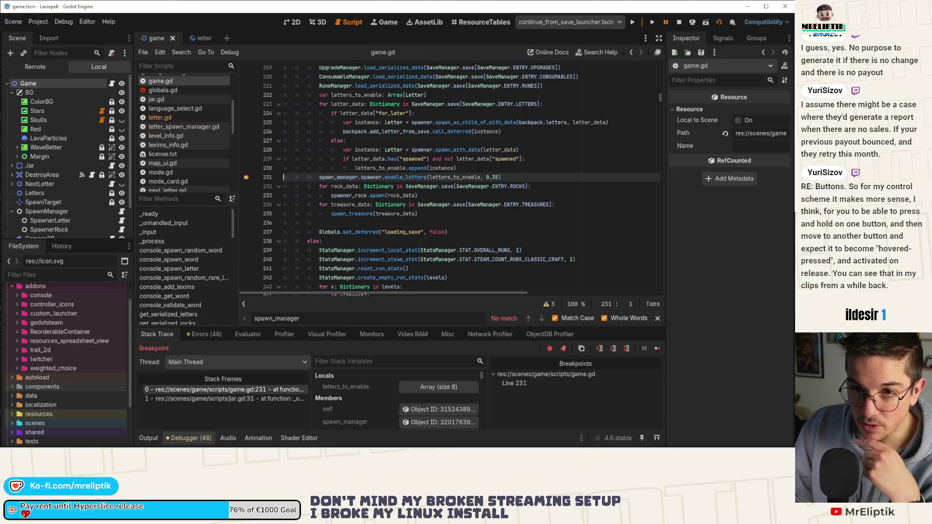
click(684, 440)
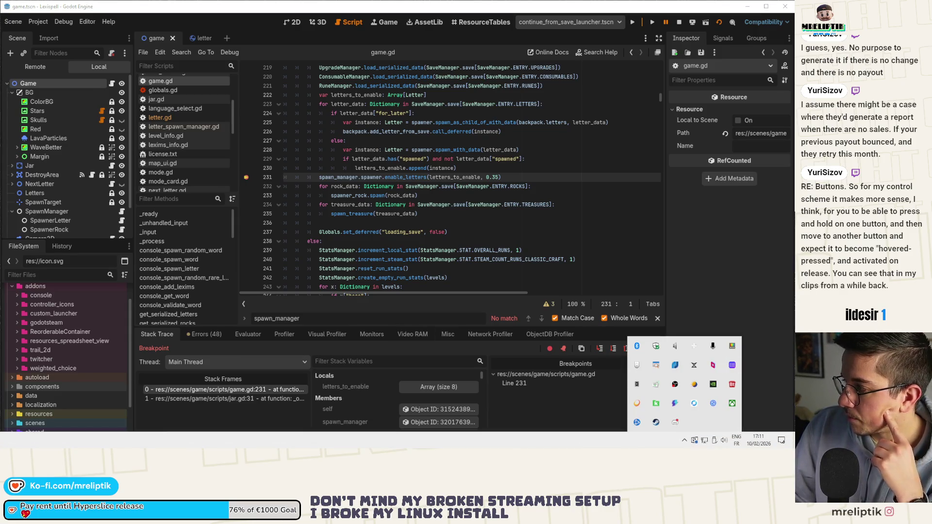
key(Escape)
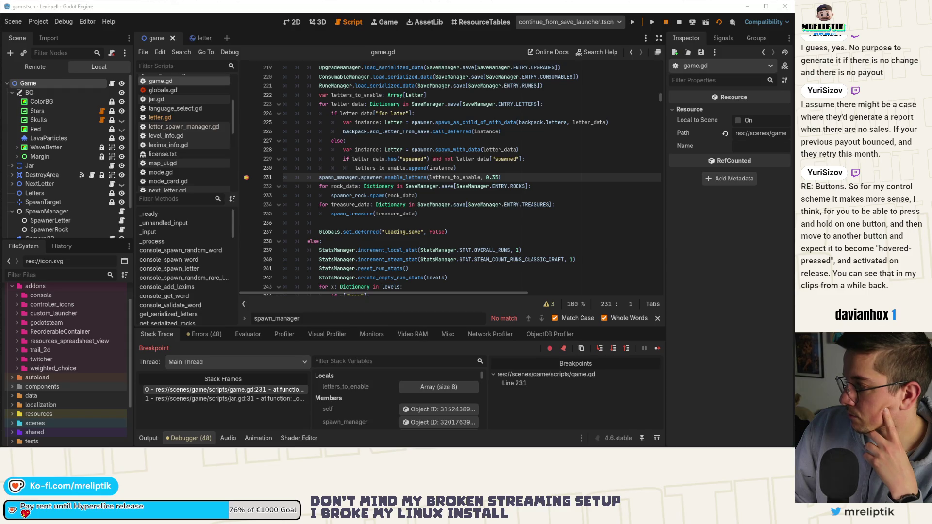
key(alt+Tab)
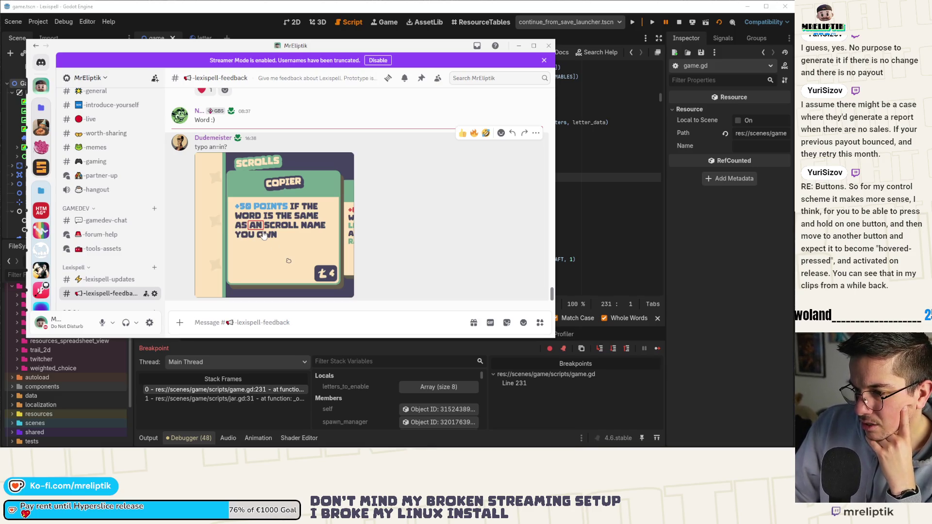
Switch from Discord back to the Godot editor, paused at game.gd line 231
key(alt+Tab)
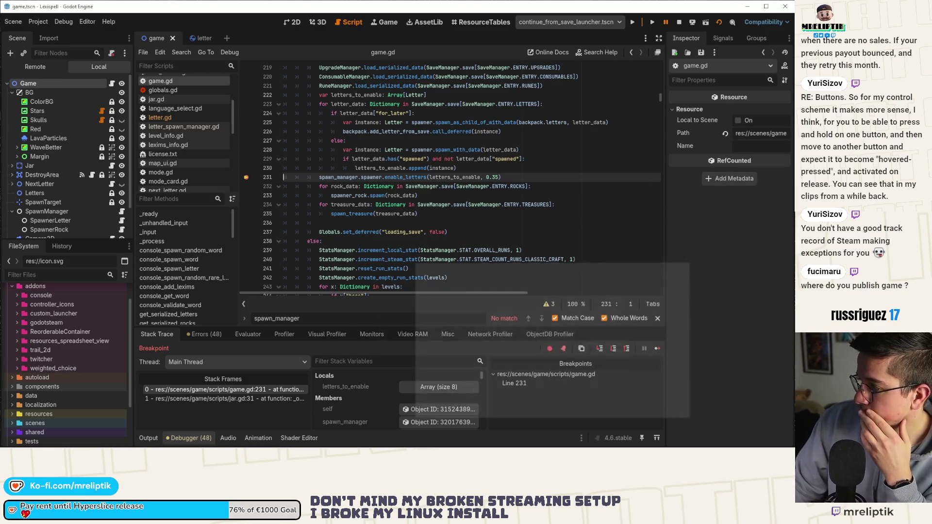
mouse_move(454, 125)
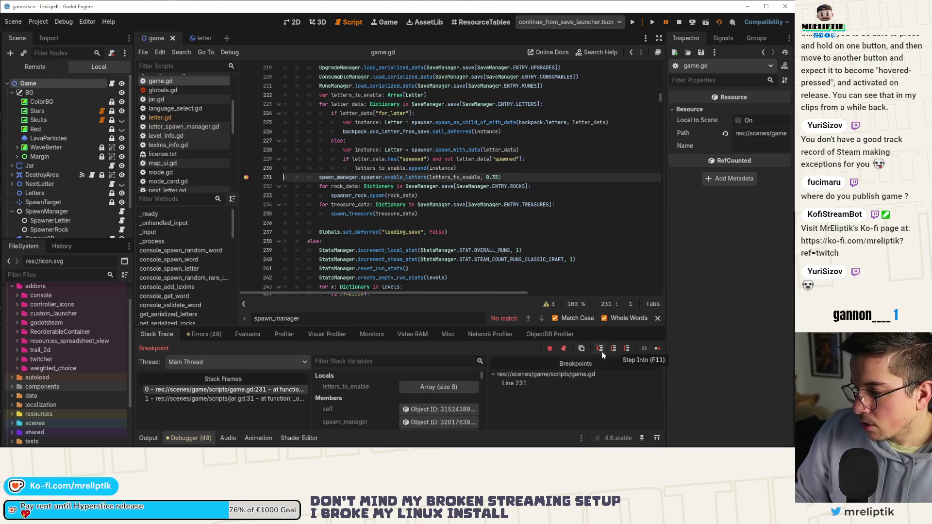
Clear the line 231 breakpoint, resume, snip the letter jar, then stop and relaunch the game
click(246, 177)
click(656, 348)
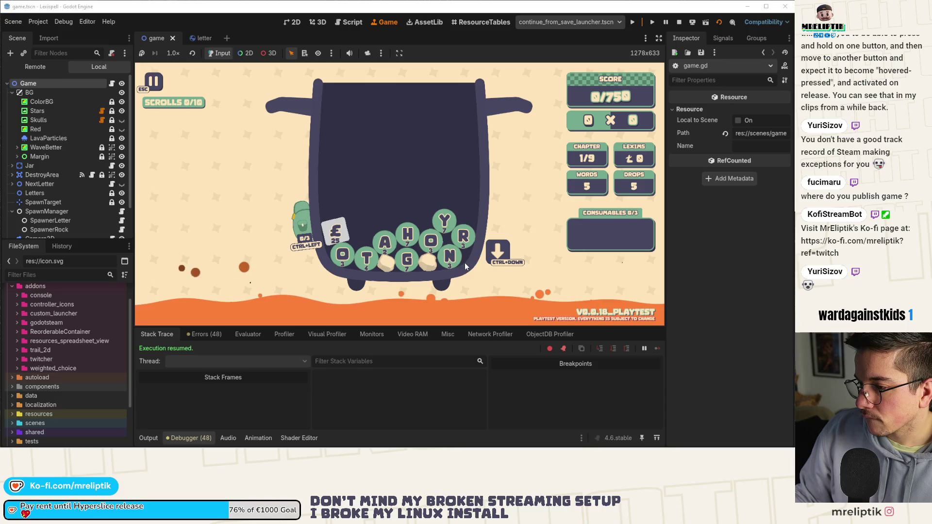
key(super+shift+s)
drag(267, 139, 502, 318)
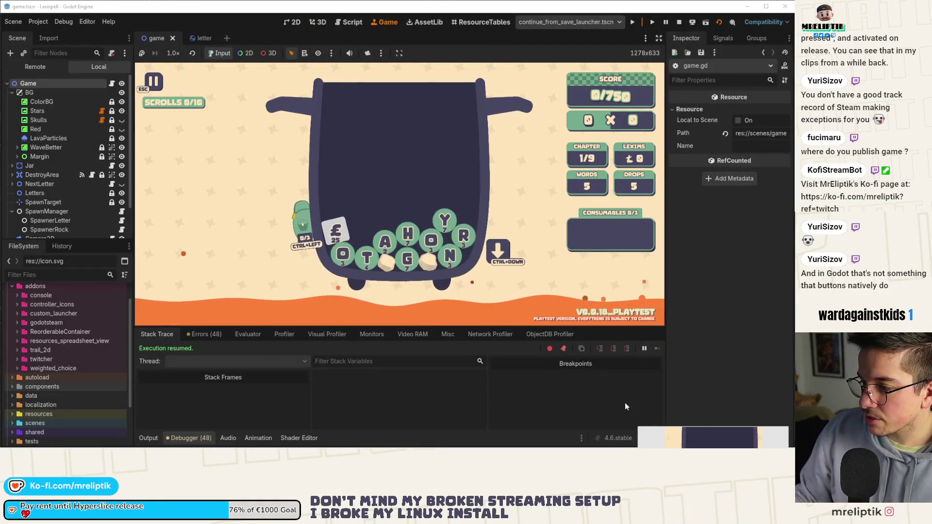
click(700, 327)
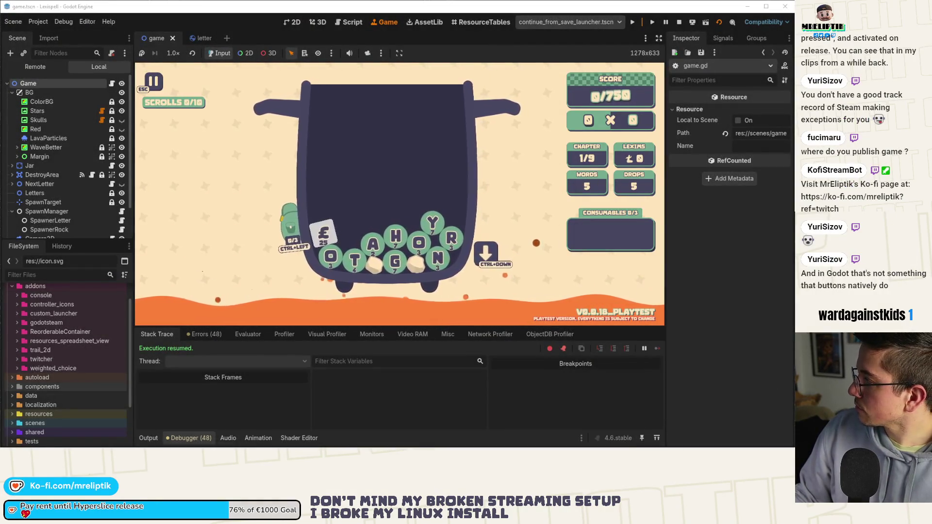
click(678, 22)
click(631, 22)
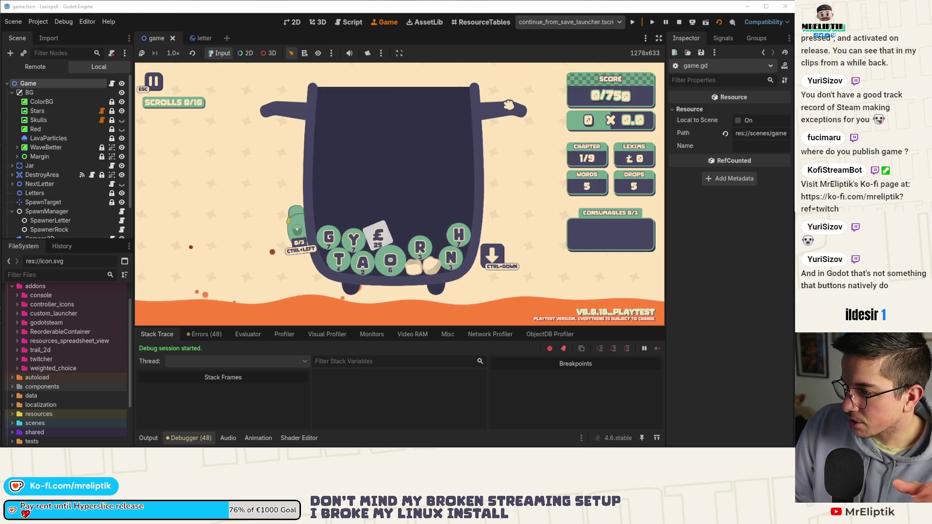
key(ctrl)
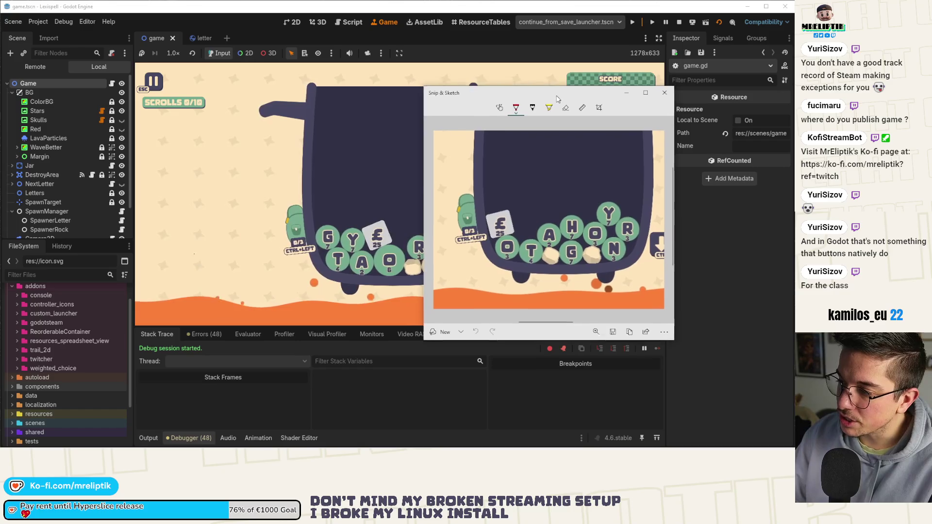
drag(605, 181, 615, 105)
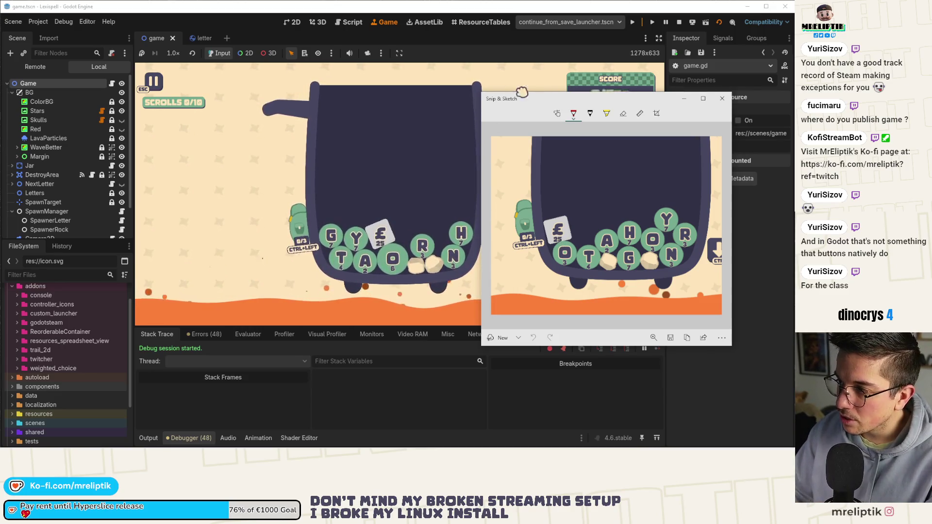
click(722, 99)
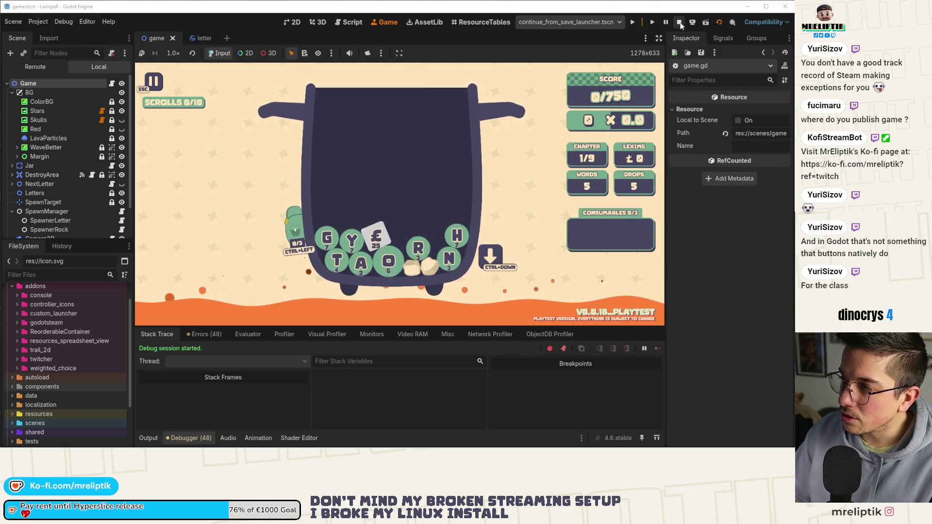
Restart the game and collapse the bottom output panel to enlarge the game view
click(634, 22)
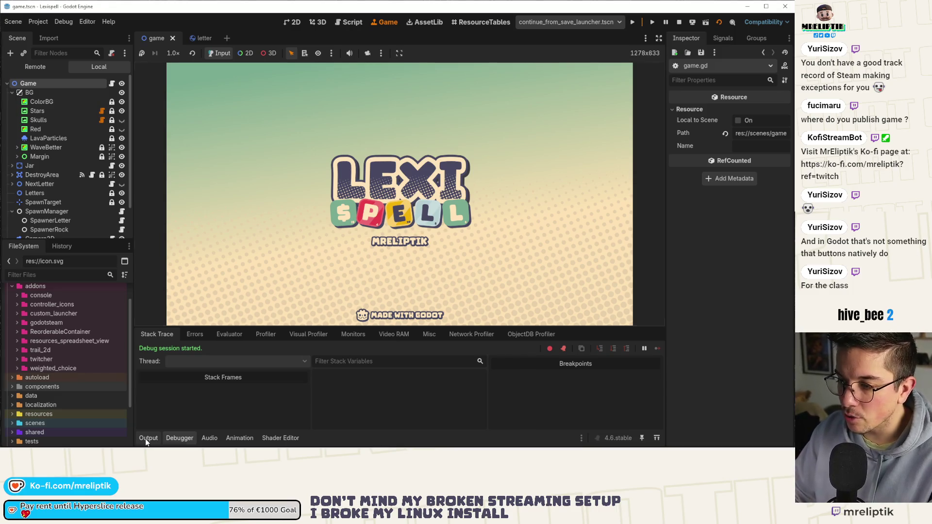
click(148, 439)
click(148, 438)
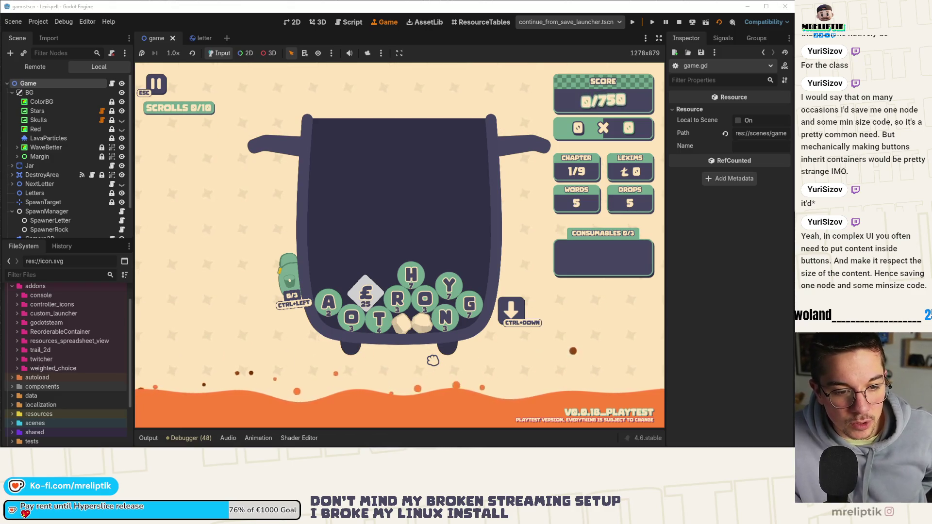
Open mode.tscn through quick open and zoom over its MODE.TITLE heading and Classic Craft cards
click(294, 24)
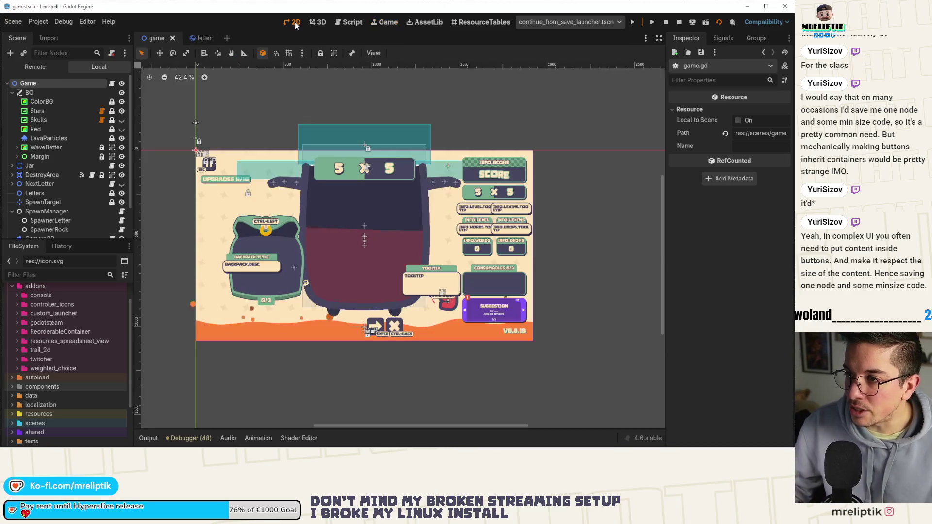
key(ctrl+shift+o)
text(mode)
key(Return)
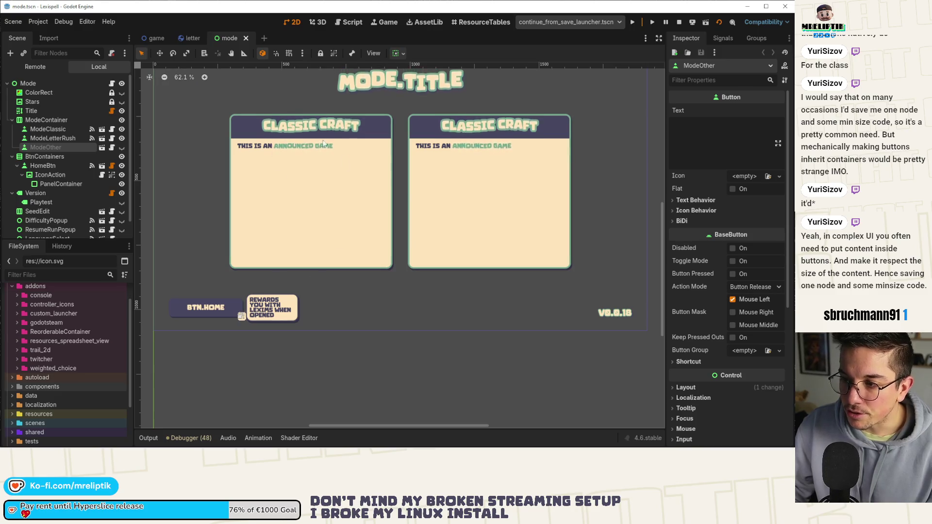
scroll(201, 352, up, 5)
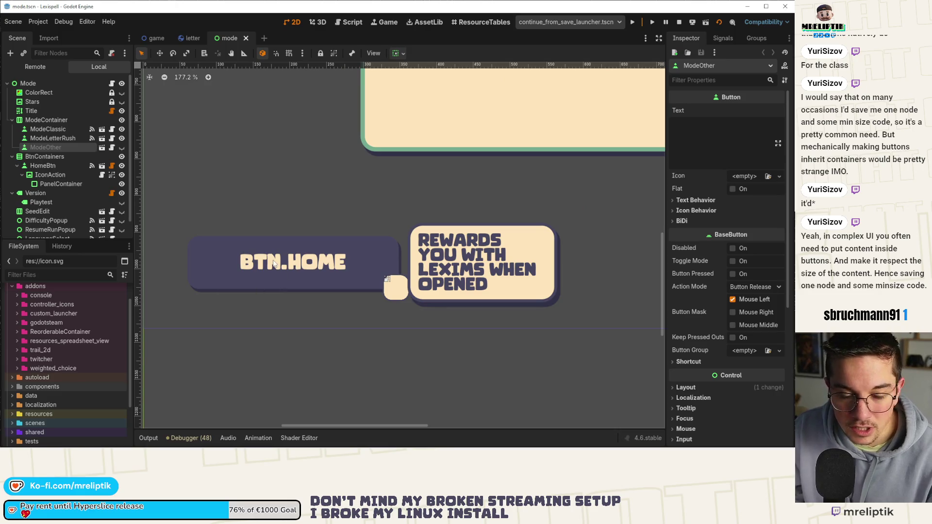
scroll(223, 294, down, 7)
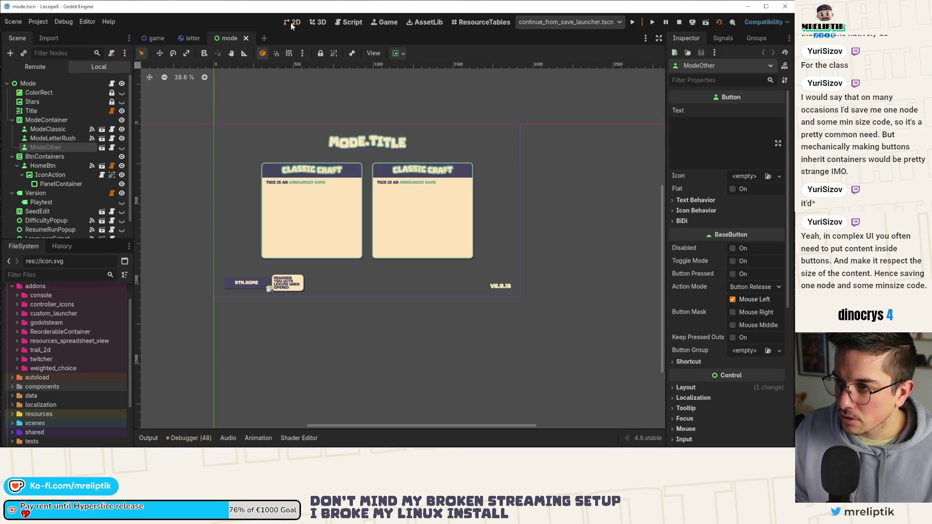
scroll(256, 159, up, 1)
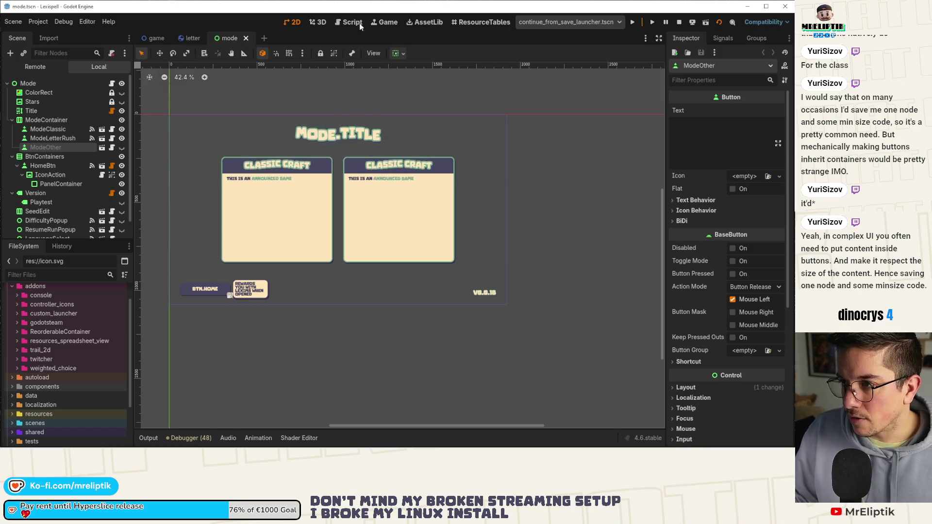
Relaunch the project with F5 and drop a fresh batch of letter tiles, leaving 4 drops
click(386, 22)
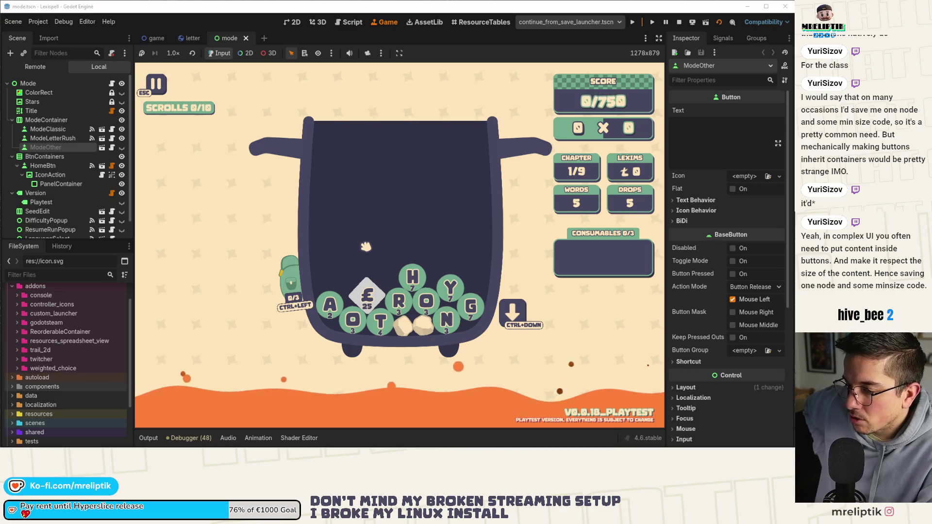
click(679, 22)
key(F5)
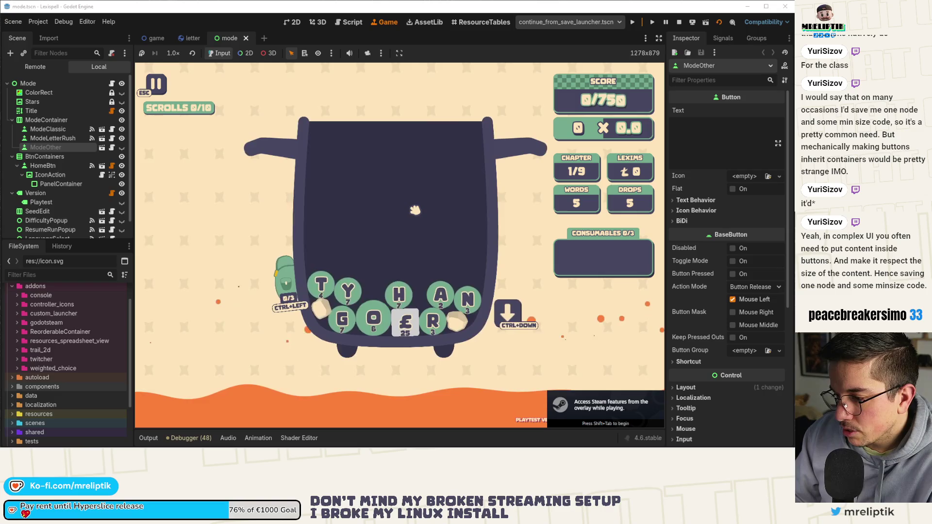
key(F5)
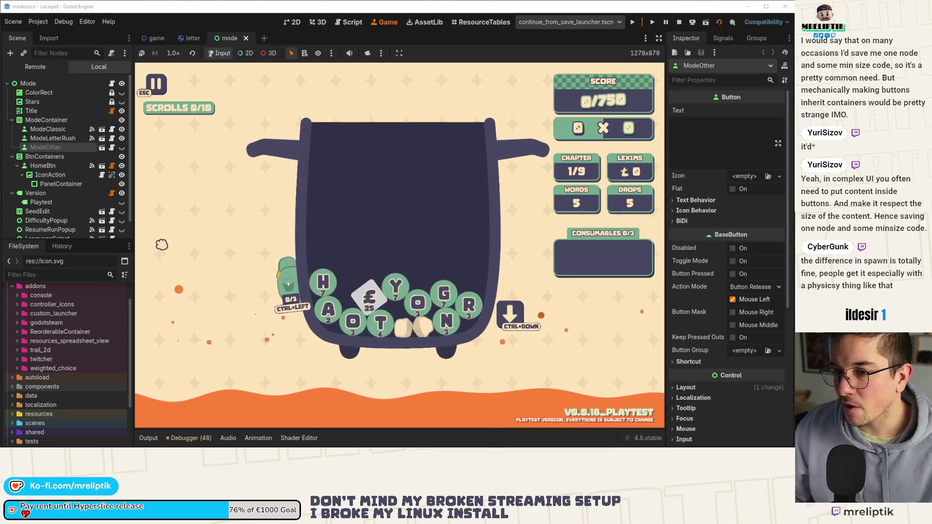
key(ctrl+Down)
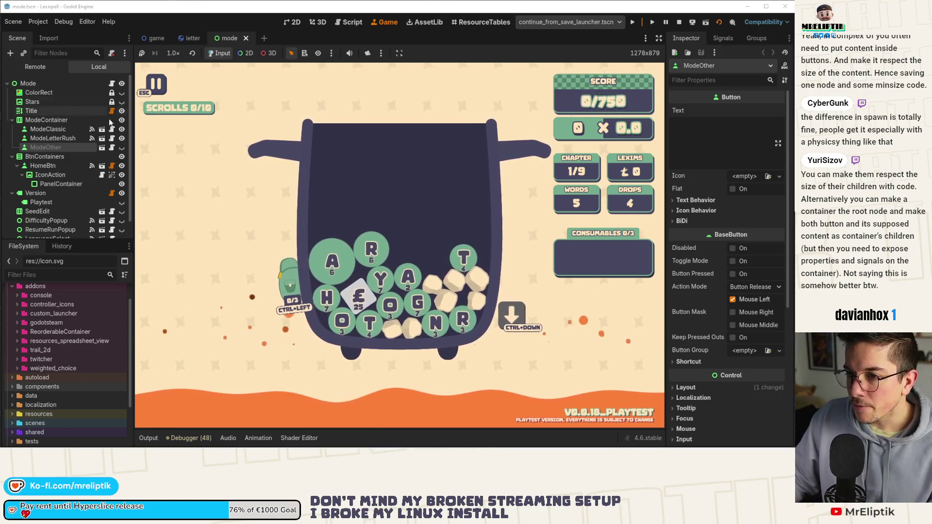
drag(131, 120, 265, 121)
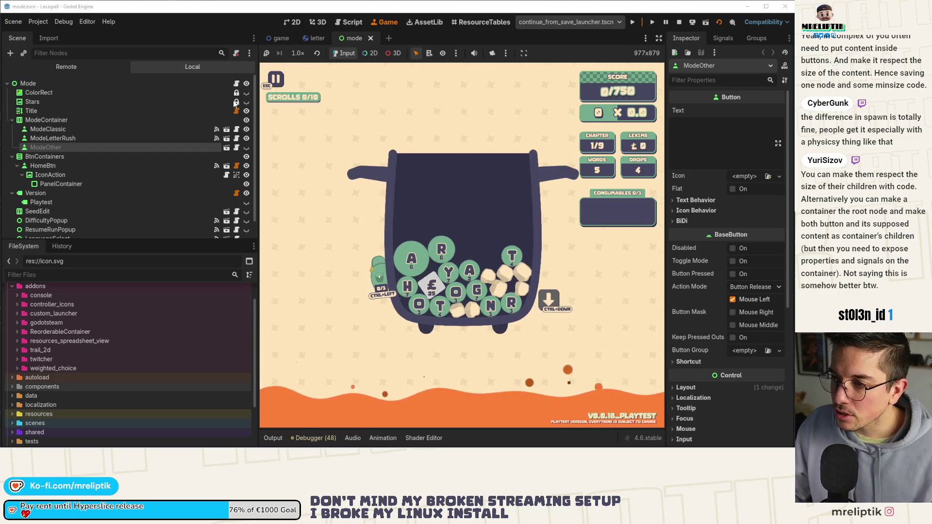
drag(257, 138, 51, 142)
click(52, 141)
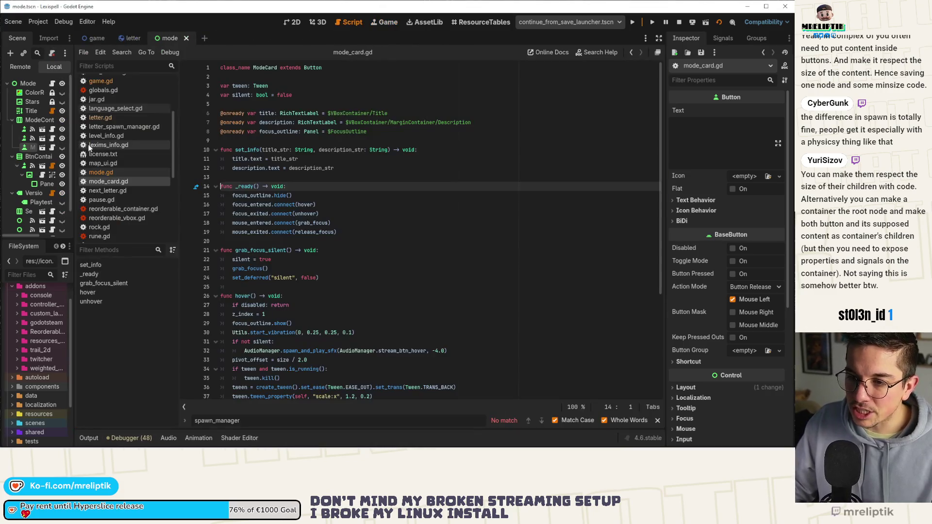
click(423, 22)
click(377, 24)
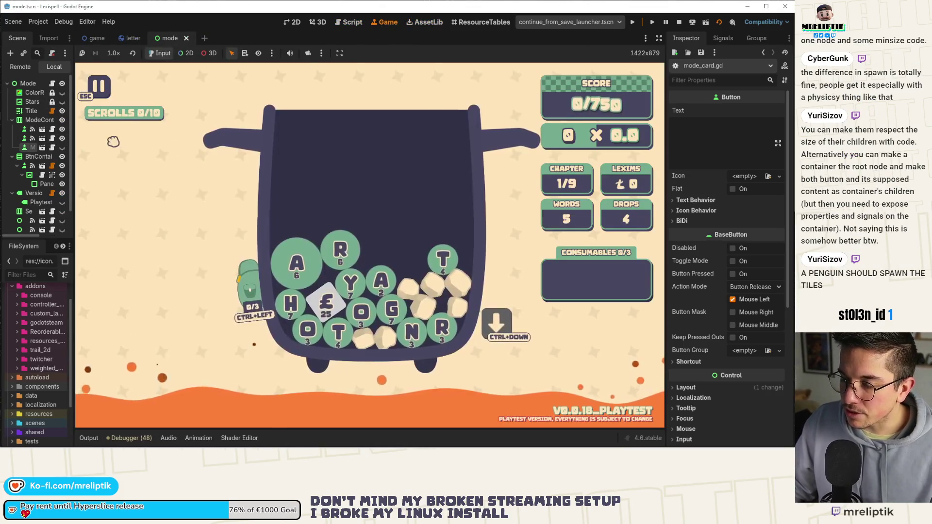
mouse_move(74, 136)
mouse_down()
mouse_move(171, 143)
mouse_move(127, 149)
mouse_up()
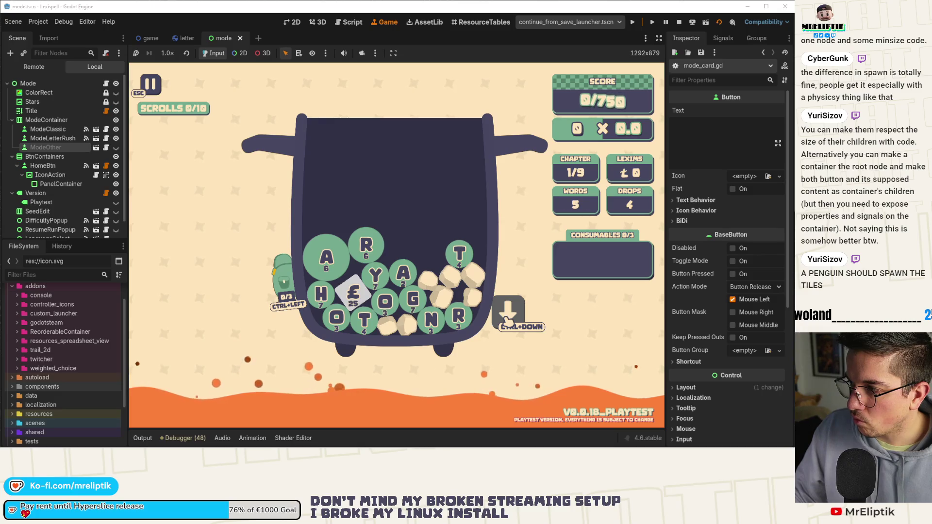
Try out R-A and GON tile selections, then clear the partial word
click(366, 245)
click(402, 274)
click(366, 245)
click(403, 274)
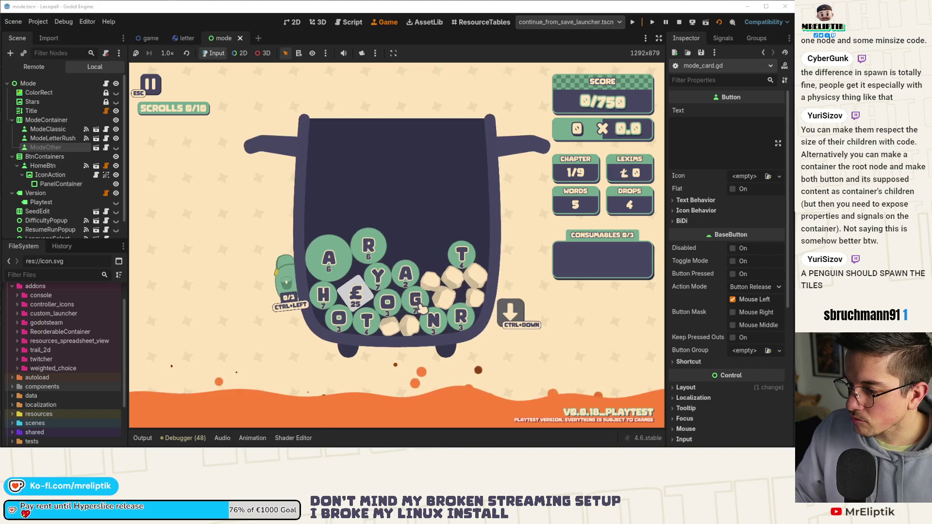
click(415, 299)
click(387, 302)
click(442, 322)
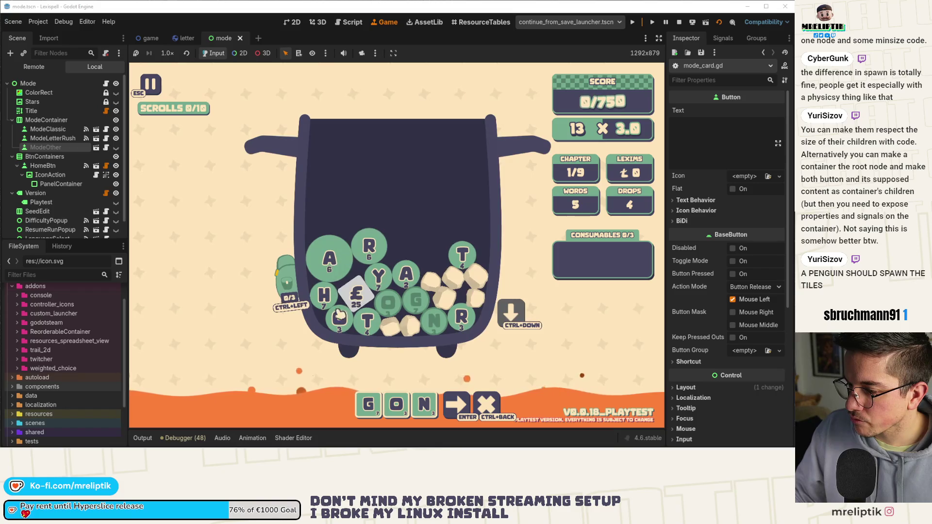
key(ctrl+BackSpace)
Spell TOON from the T, O, O and N tiles and submit it for 52/750
click(367, 321)
click(338, 317)
click(387, 303)
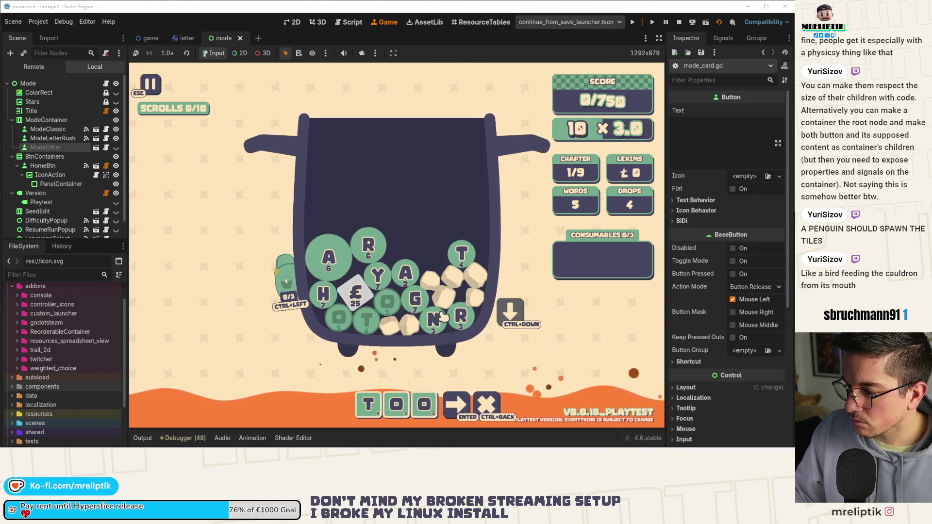
click(443, 317)
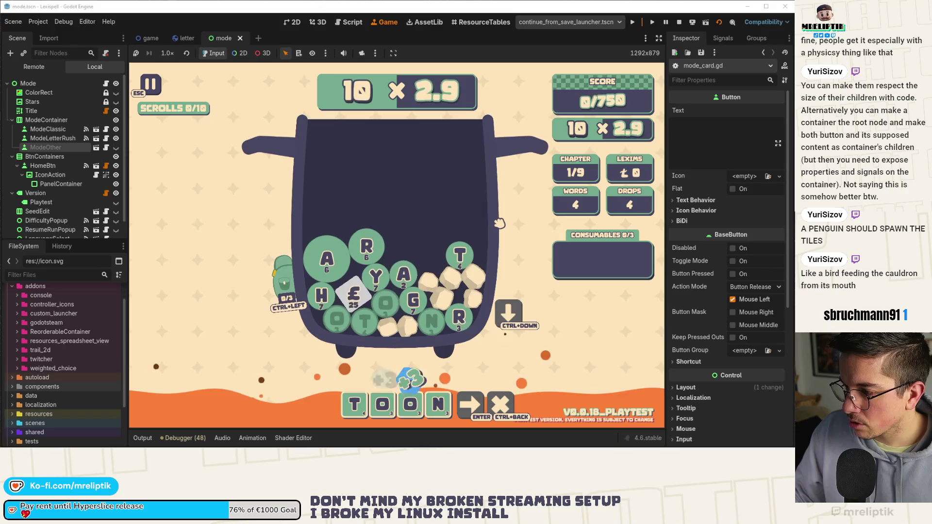
key(Return)
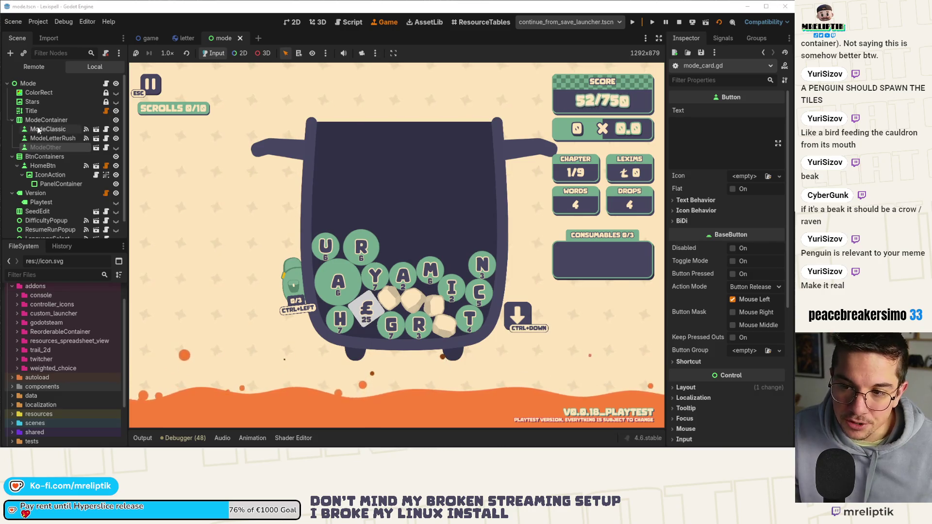
Select ModeClassic in the Scene dock, glance at its Signals, then view its Inspector properties
click(29, 130)
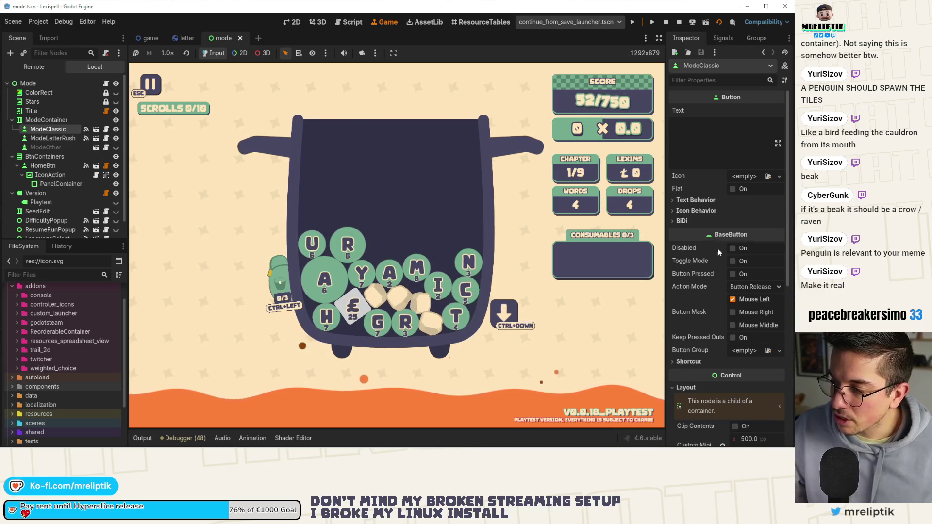
click(722, 38)
click(686, 38)
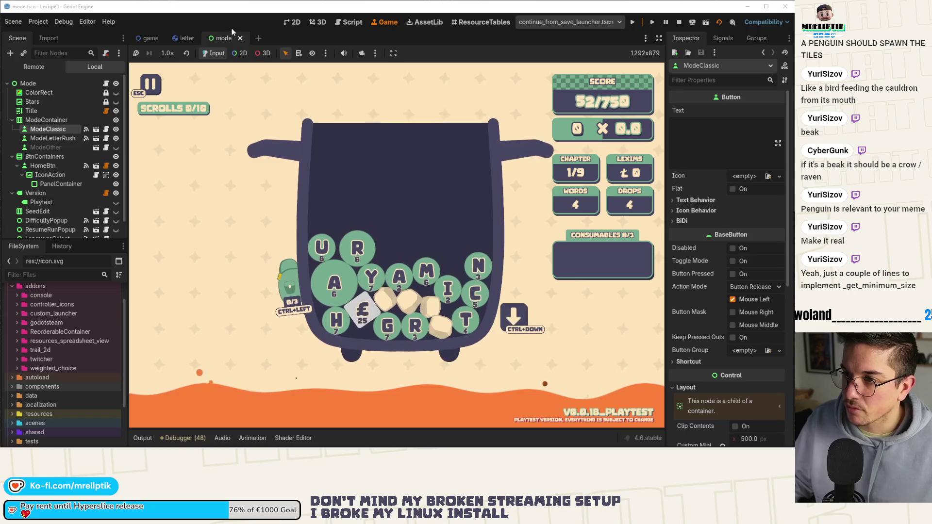
Switch to the running Lexispell game scene
click(150, 38)
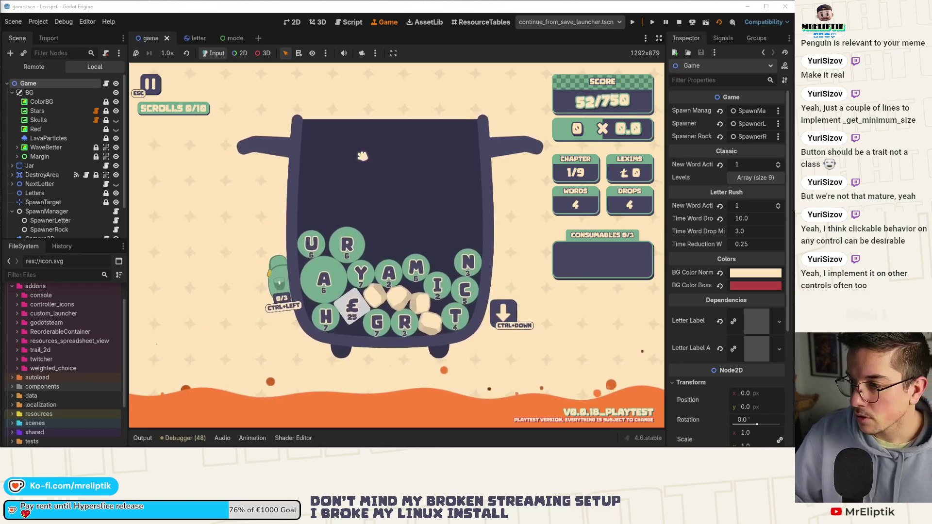
In VS Code Source Control, review the spawner.gd, letter.gd and game.tscn diffs and stage all changes
key(alt+Tab)
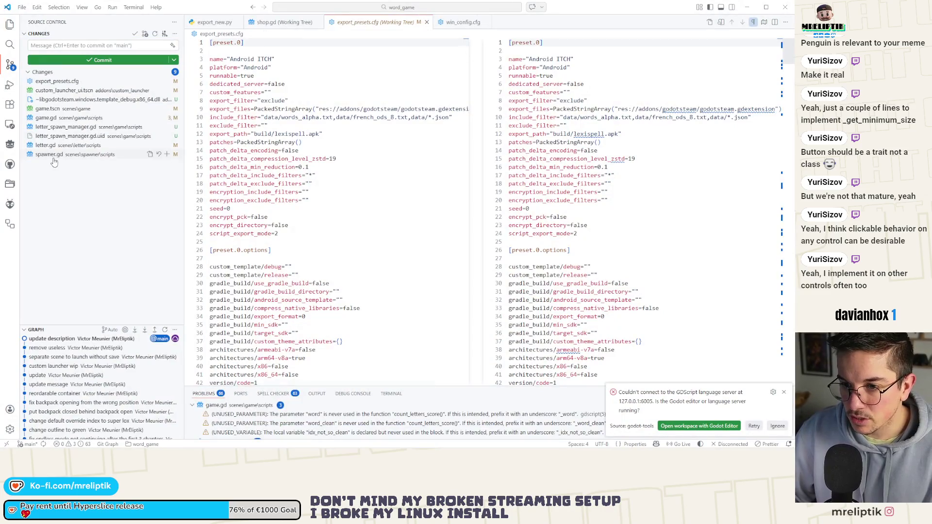
click(54, 155)
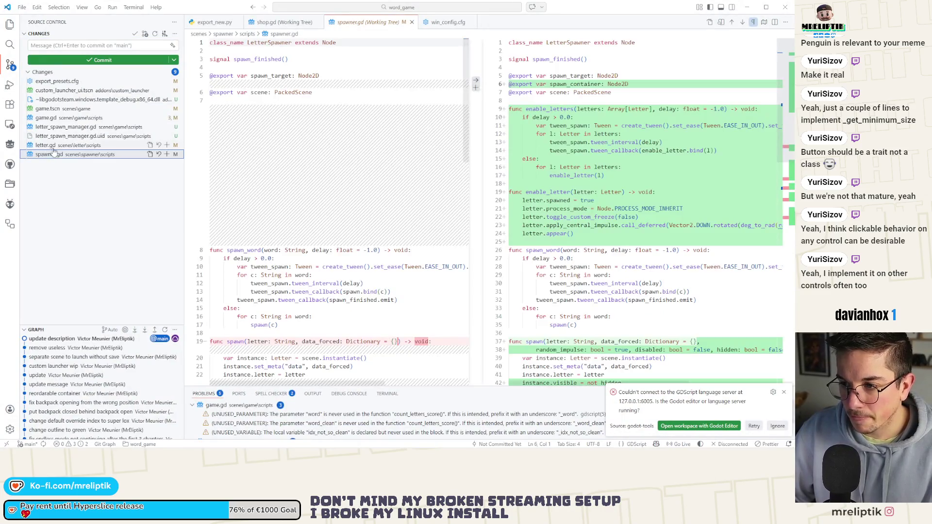
click(166, 154)
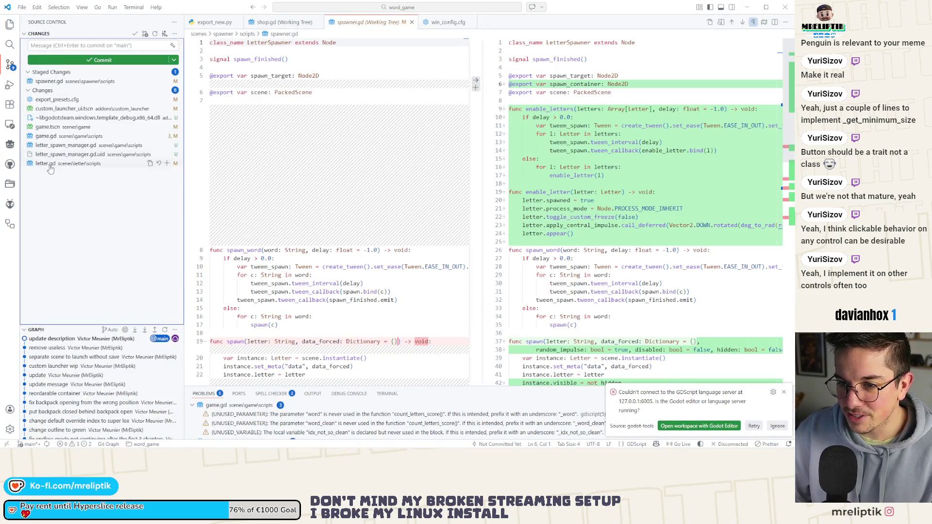
click(67, 163)
click(51, 127)
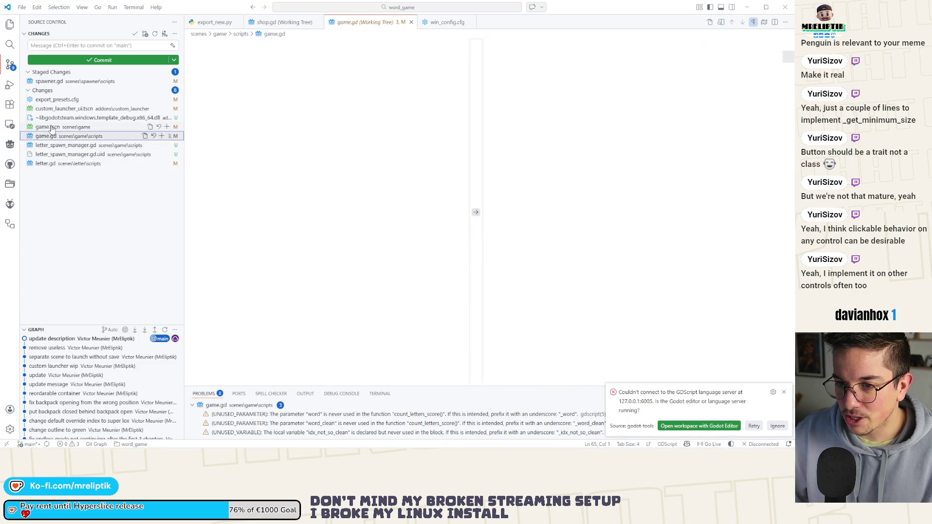
click(167, 129)
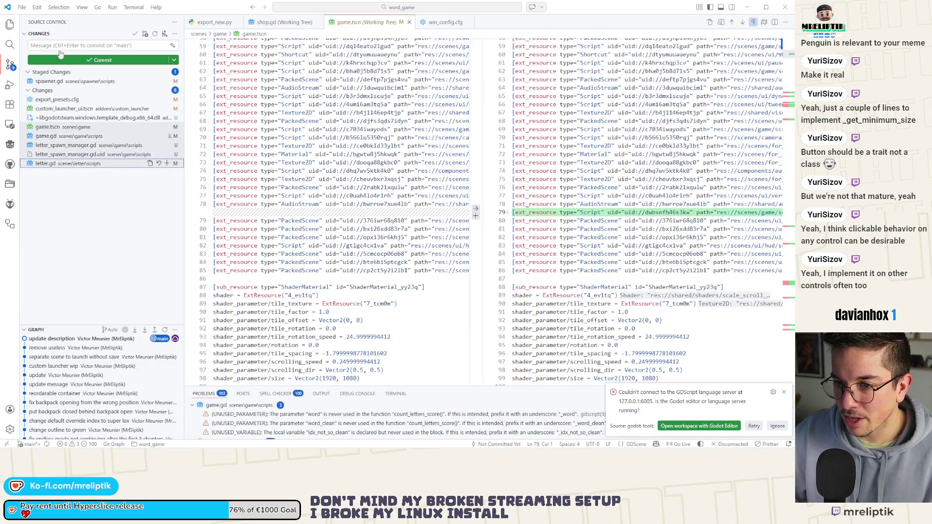
click(64, 44)
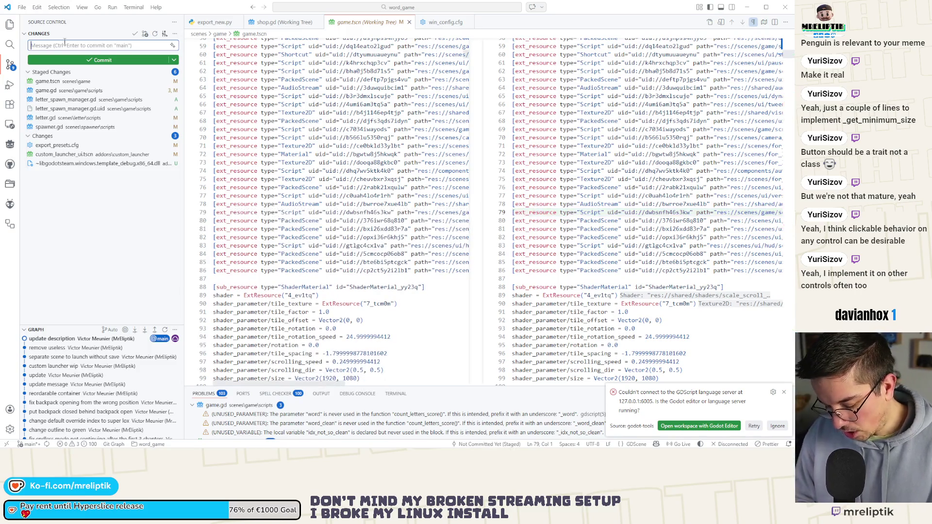
Commit the staged changes with a message about the spawn manager handling respawning
text(spawn manager to handle )
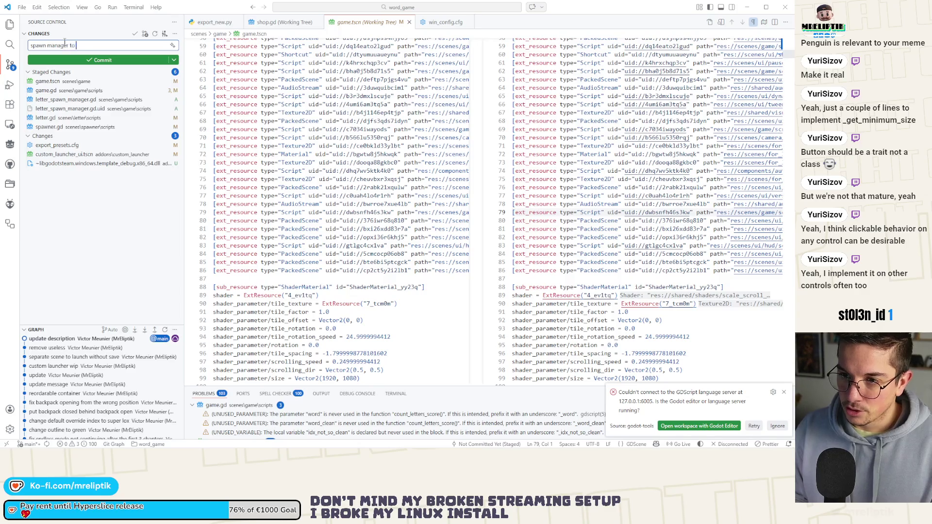
text(respawning)
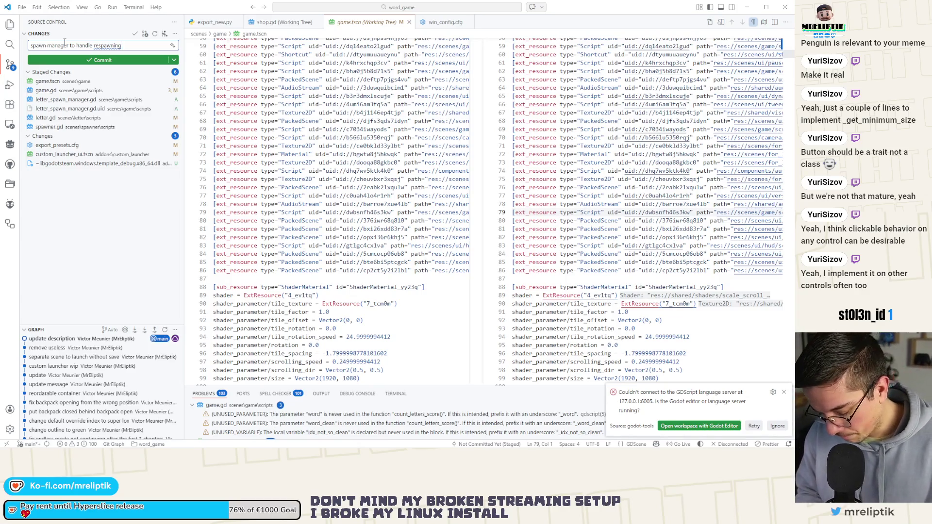
key(BackSpace)
key(BackSpace)
key(BackSpace)
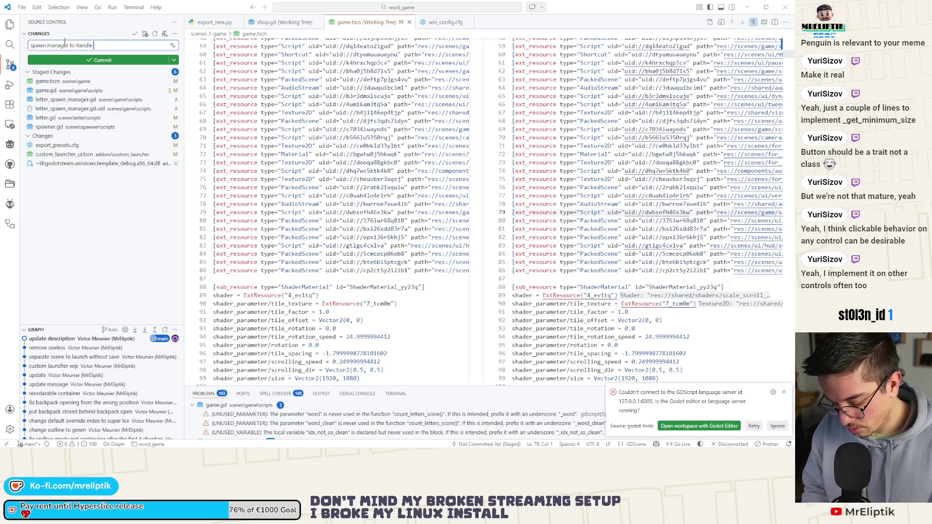
text(fir)
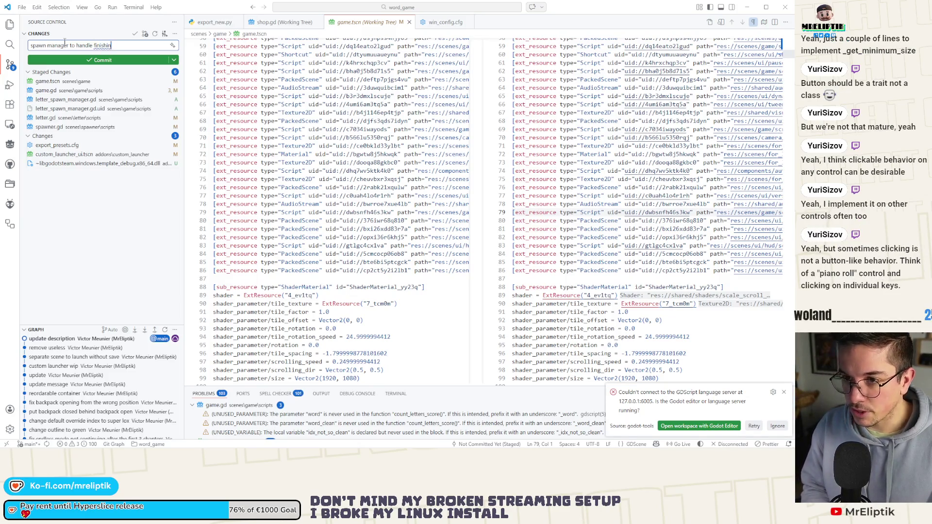
text(wning from a sa)
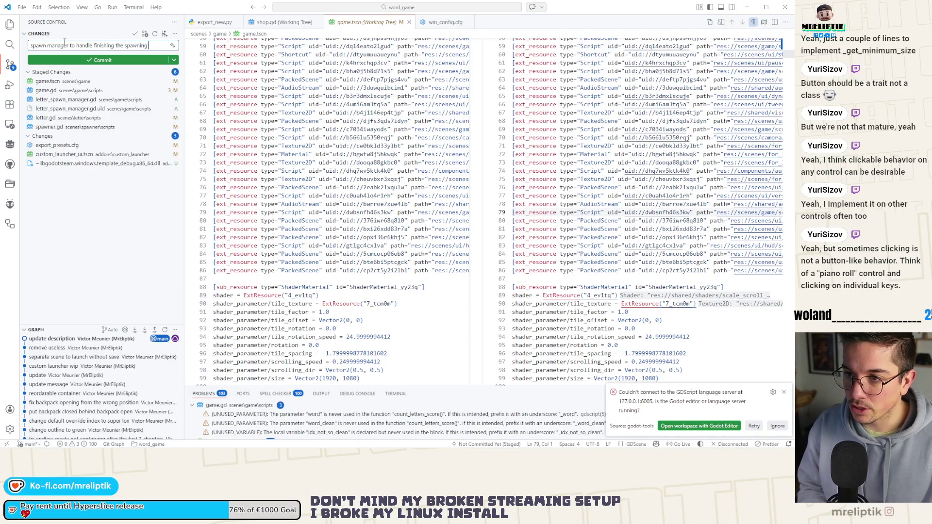
key(ctrl+Return)
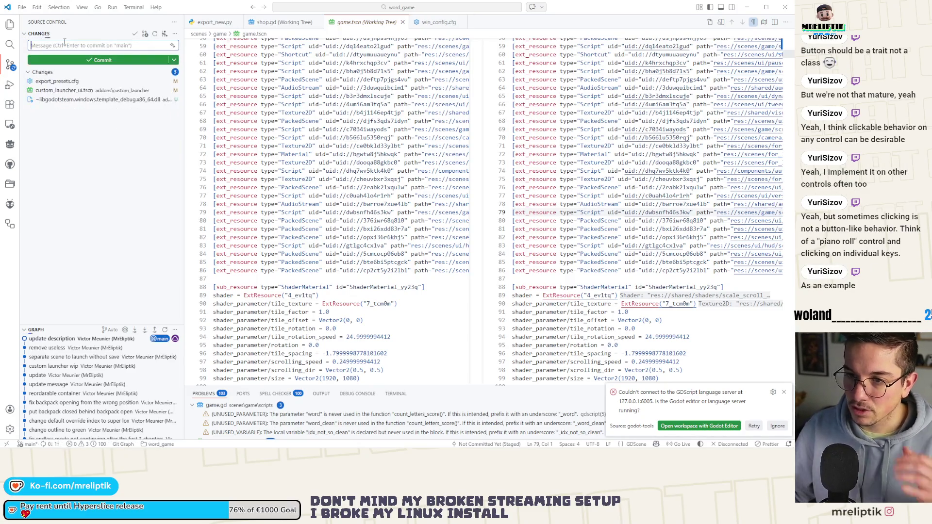
Review the export_presets.cfg diff, then minimize VS Code to return to Godot
click(74, 92)
click(70, 81)
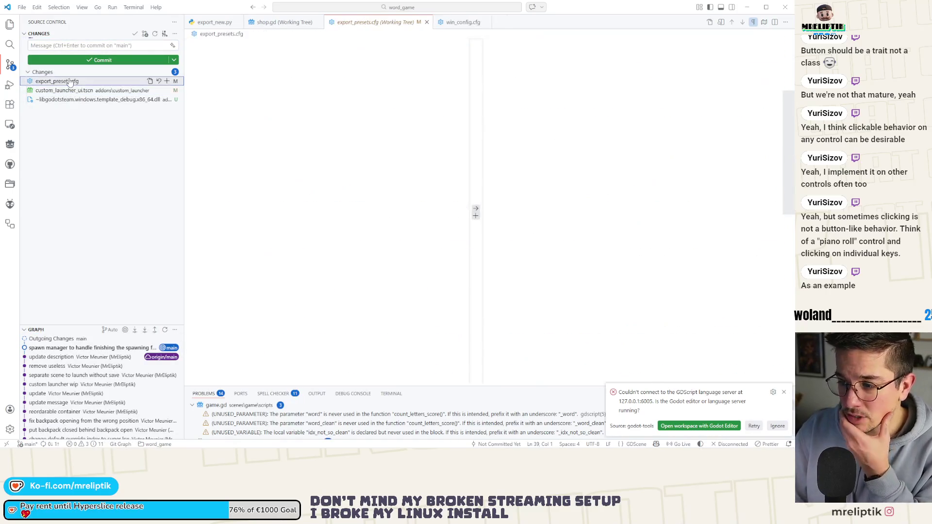
scroll(488, 182, down, 3)
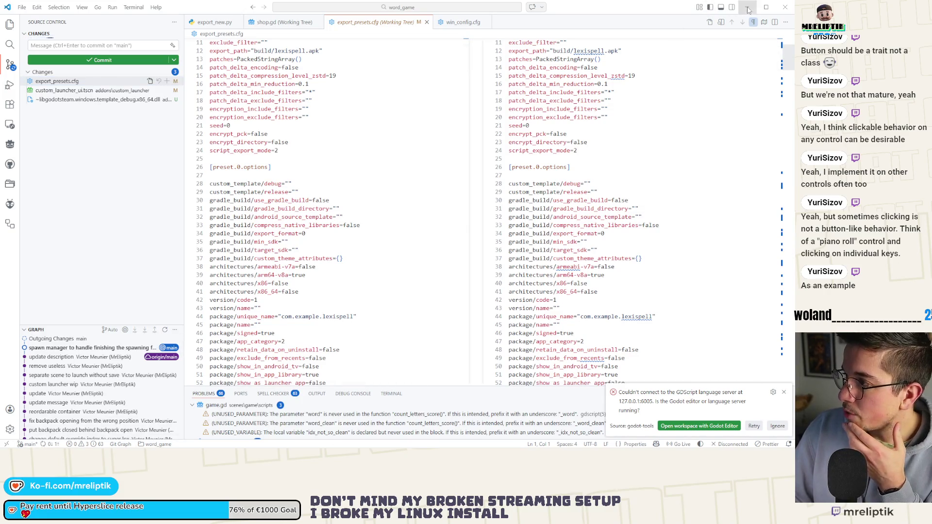
click(748, 7)
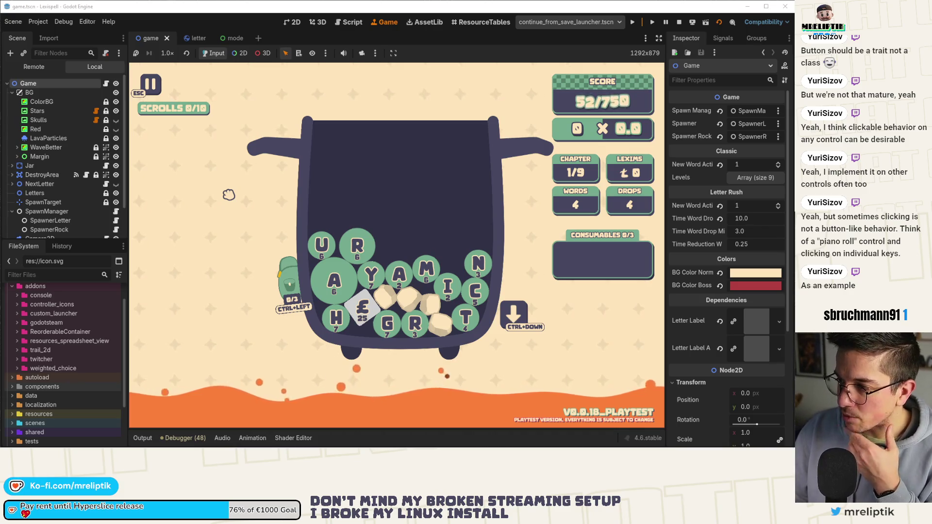
Try the backpack in the running game, then select its CloseBtn in the 2D editor
click(284, 280)
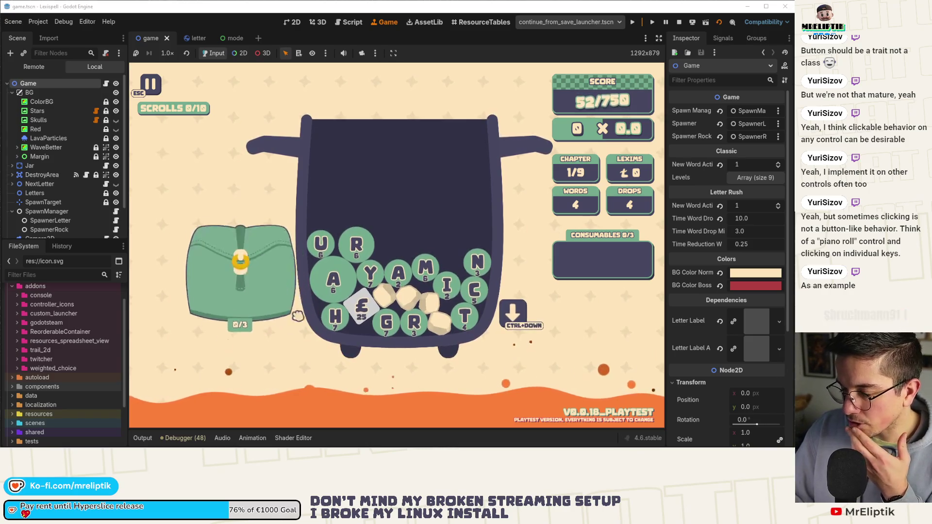
click(287, 284)
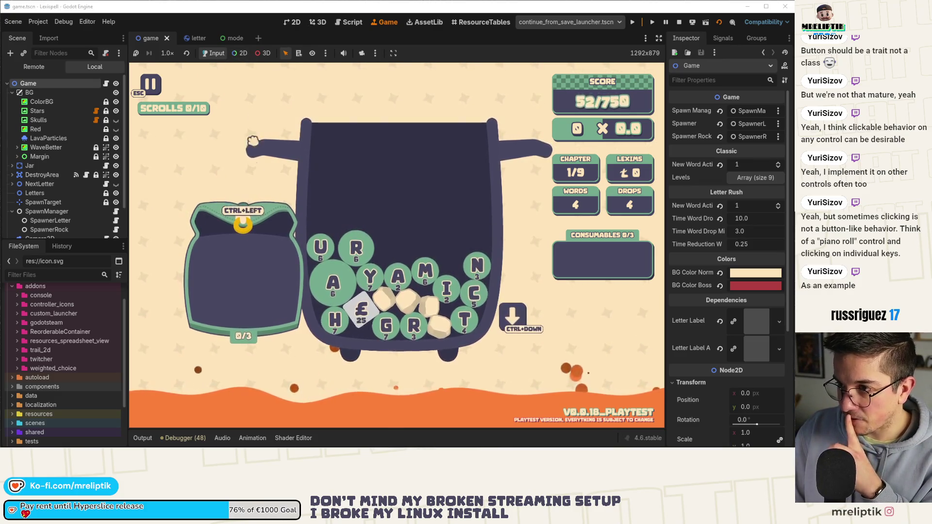
click(291, 23)
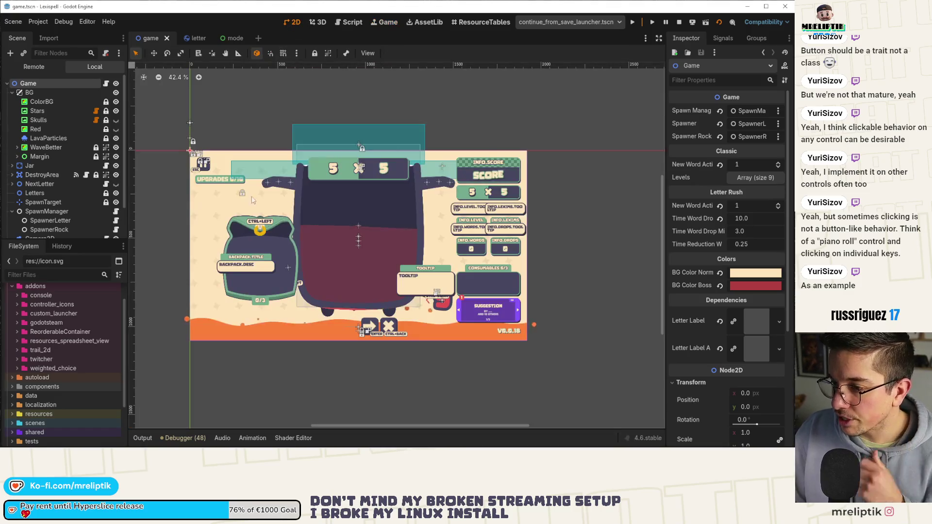
click(261, 231)
Enlarge the CloseBtn bounds slightly, then save game.tscn and test-run the game
scroll(268, 226, up, 3)
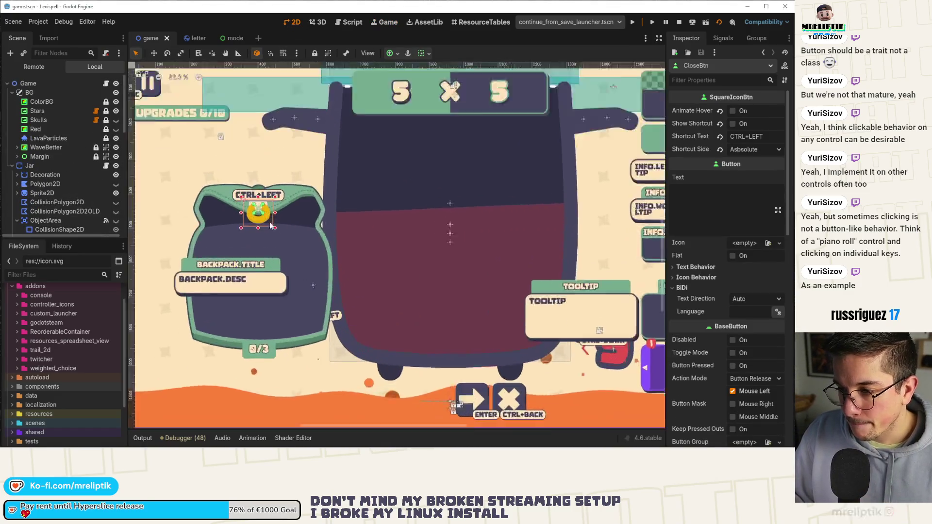
scroll(270, 226, up, 5)
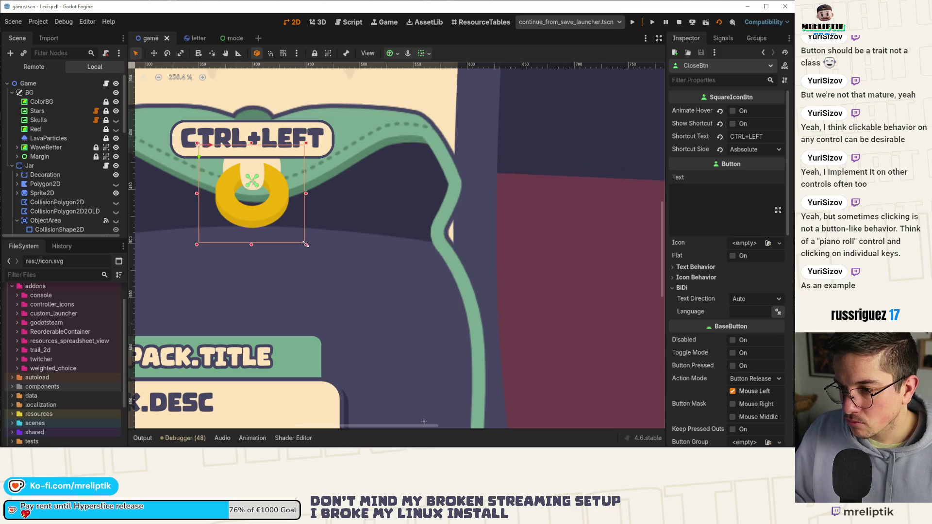
drag(306, 244, 308, 245)
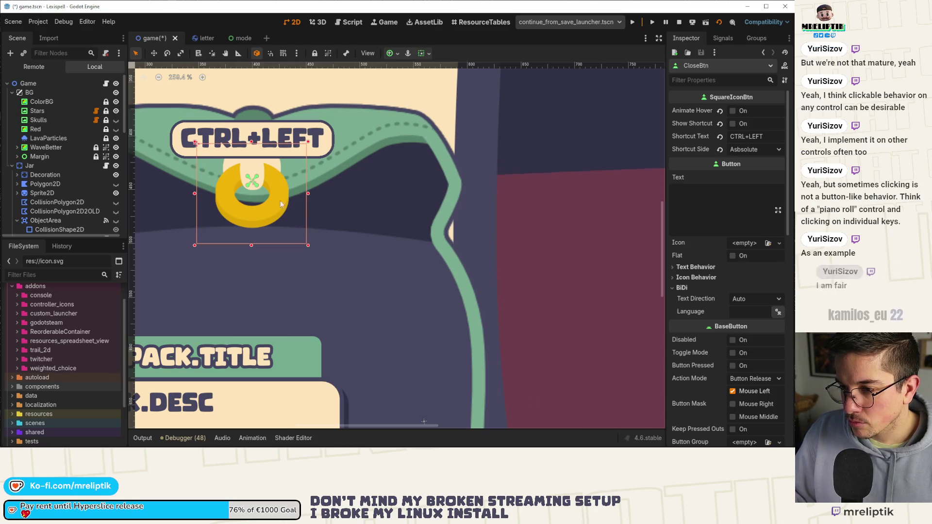
key(F5)
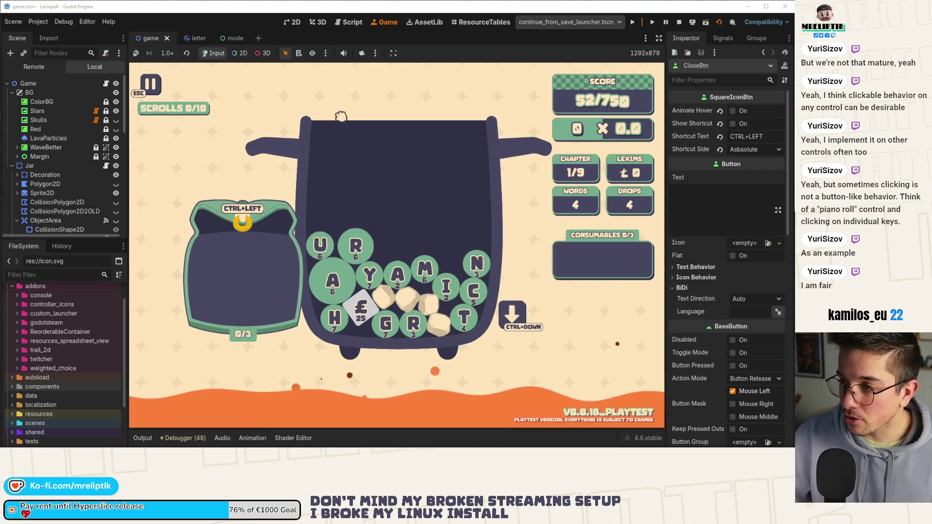
key(F8)
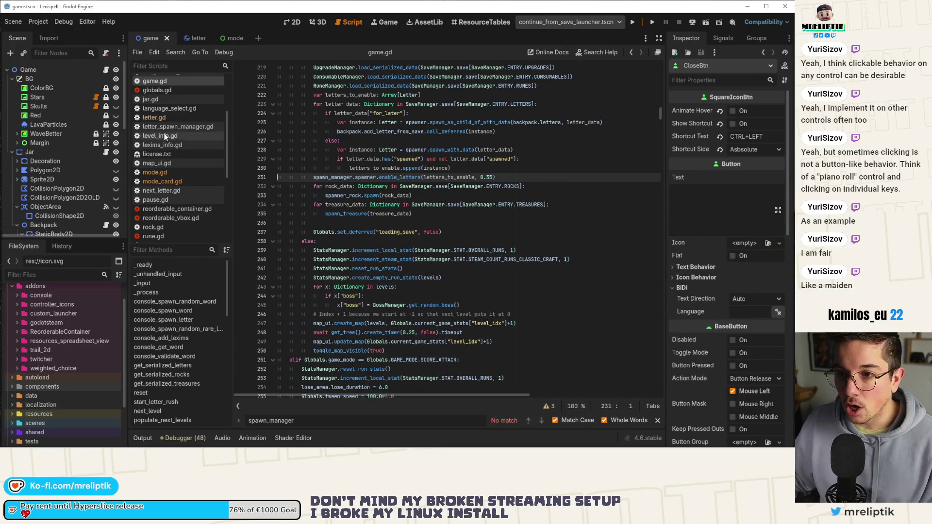
Open the Multrapool Bridge addon's details in AssetLib and view its files on GitHub
click(386, 24)
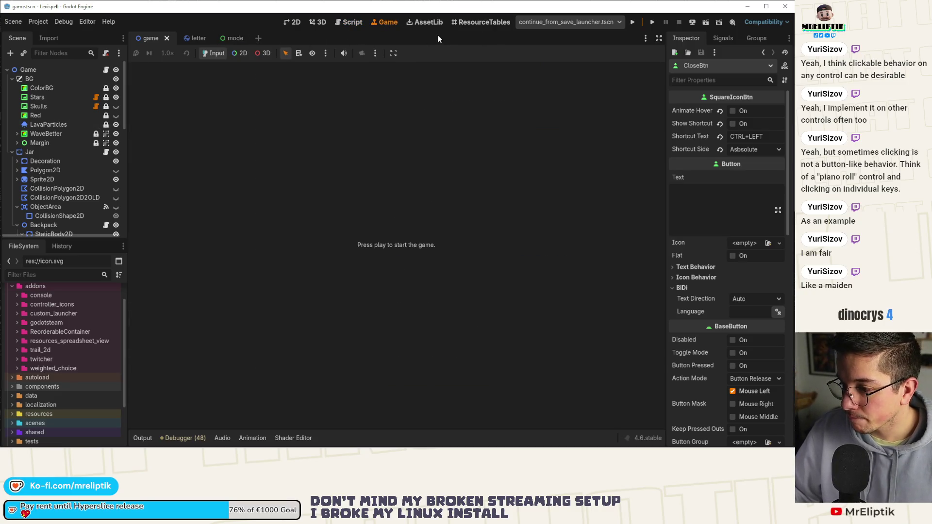
click(427, 22)
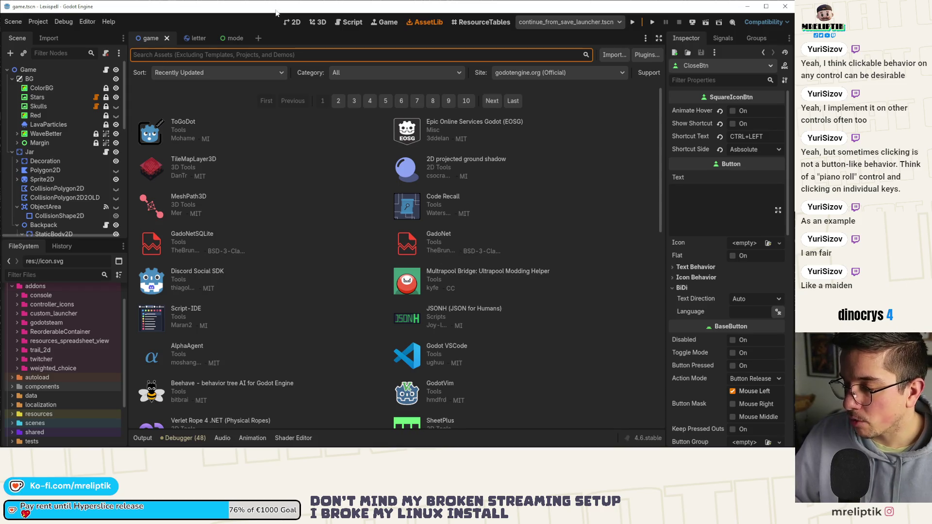
click(461, 273)
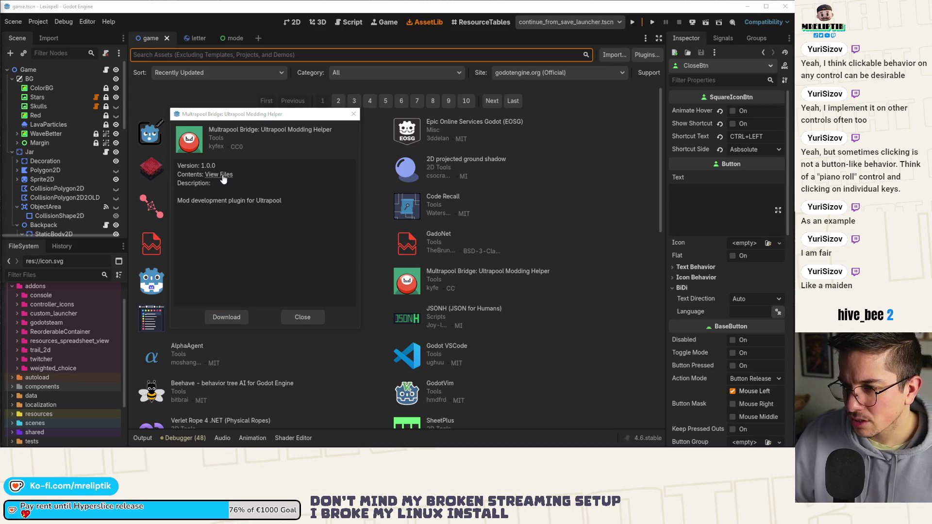
click(305, 317)
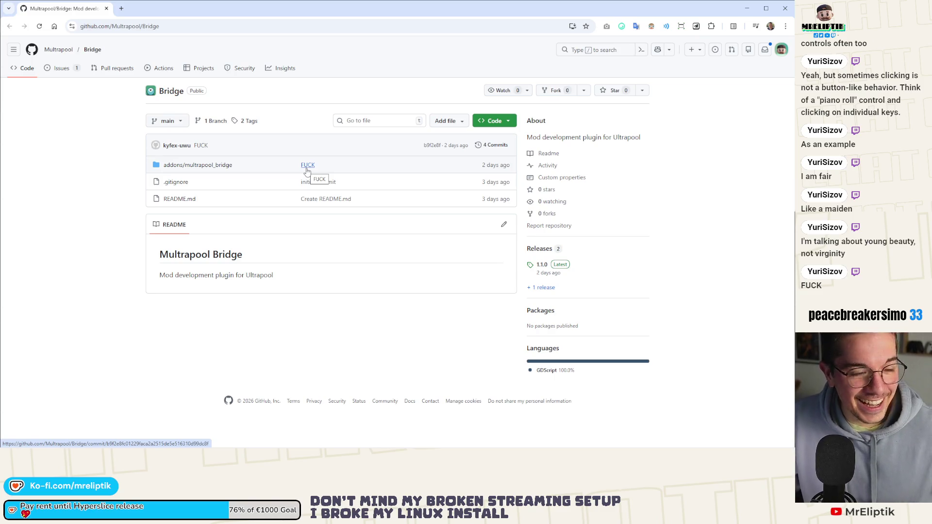
Zoom in to read the Multrapool Bridge repository page, then restore normal zoom
key(ctrl+plus)
key(ctrl+plus)
key(ctrl+plus)
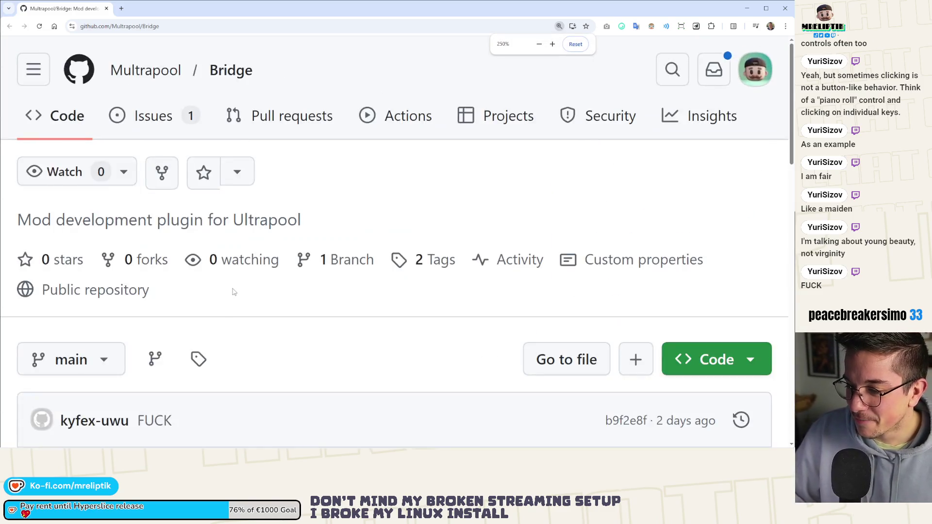
scroll(266, 280, down, 2)
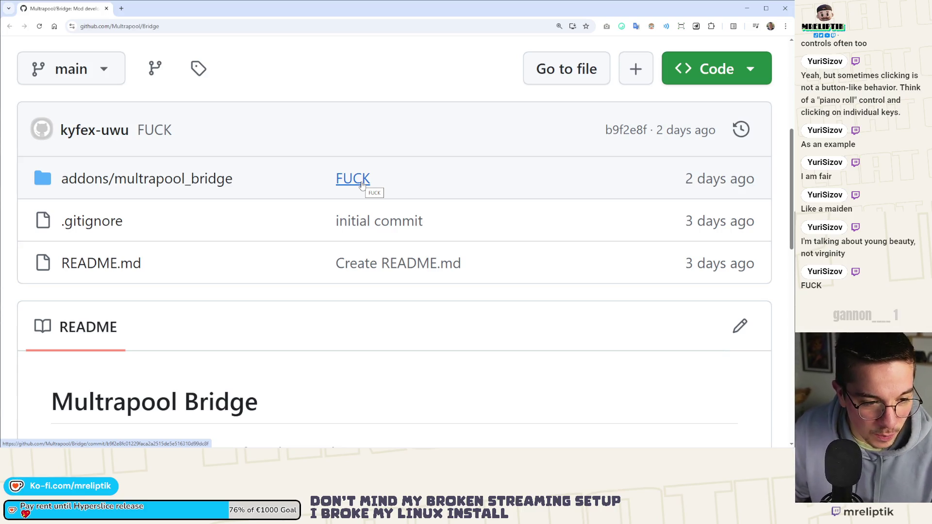
key(ctrl+minus)
key(ctrl+minus)
key(ctrl+minus)
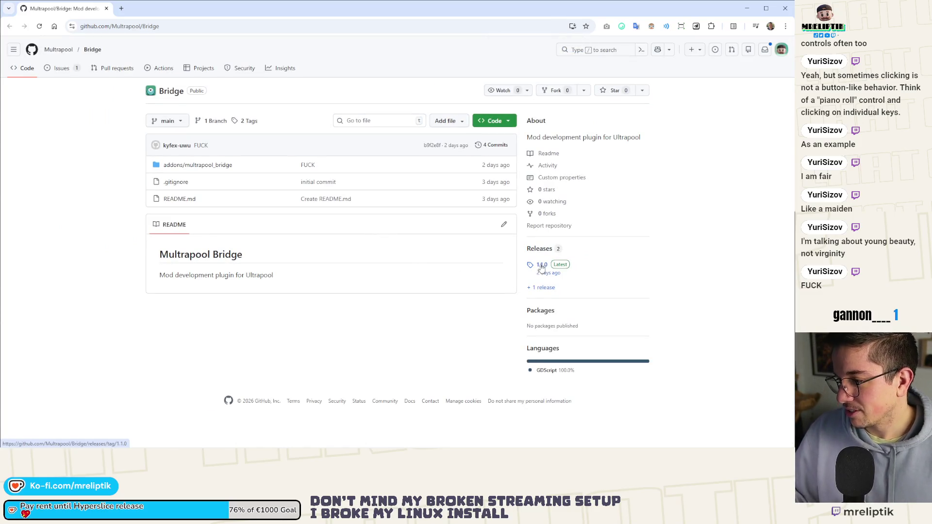
Search the web for 'utlraepool' and open Ultrapool's Steam store page
click(179, 27)
text(utlraepool)
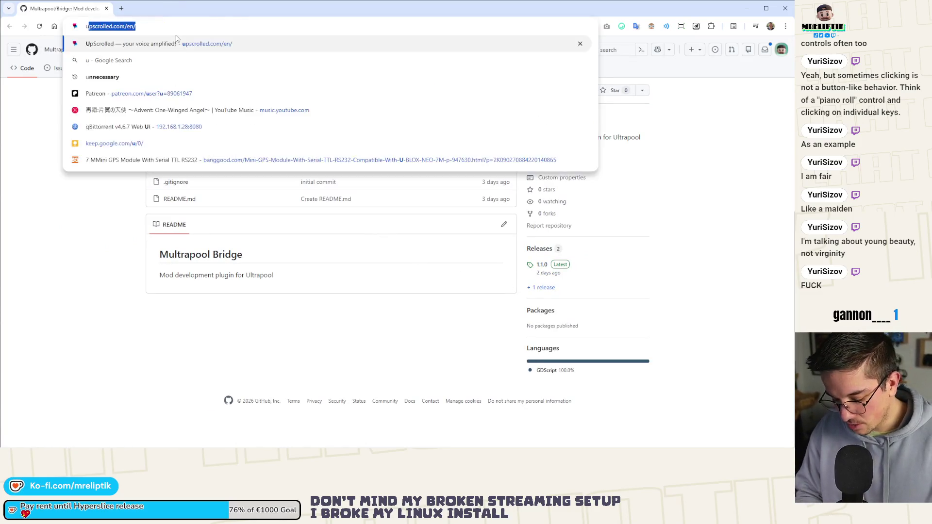
key(Return)
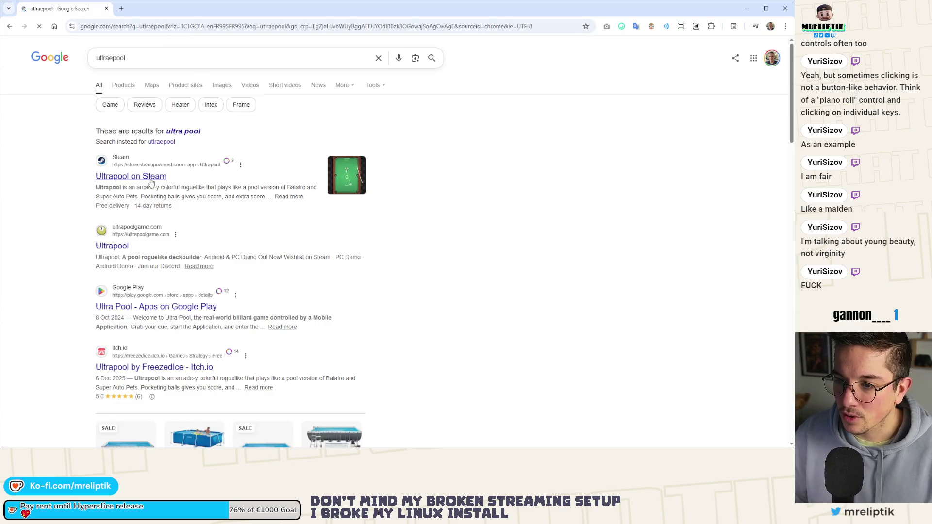
click(346, 176)
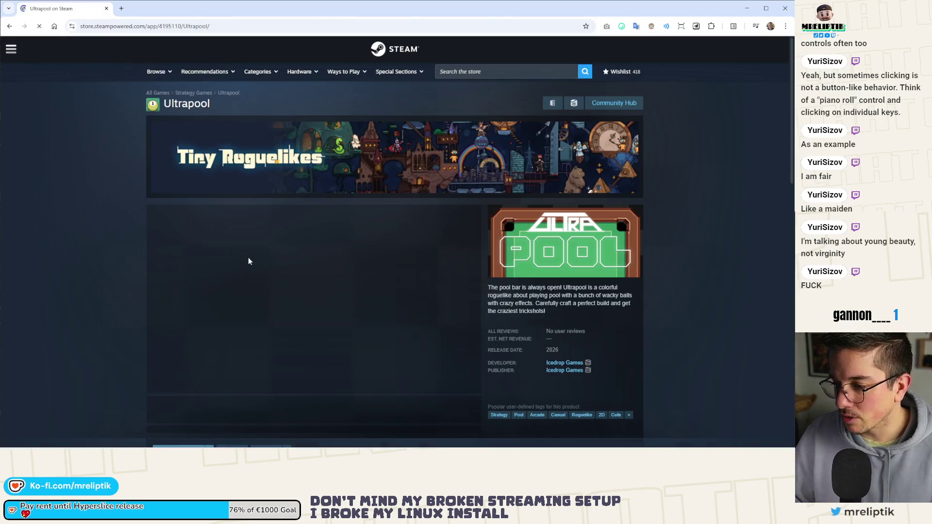
View Ultrapool's media enlarged, close it, and copy the store page address
scroll(143, 277, down, 4)
scroll(142, 278, down, 4)
scroll(209, 297, up, 8)
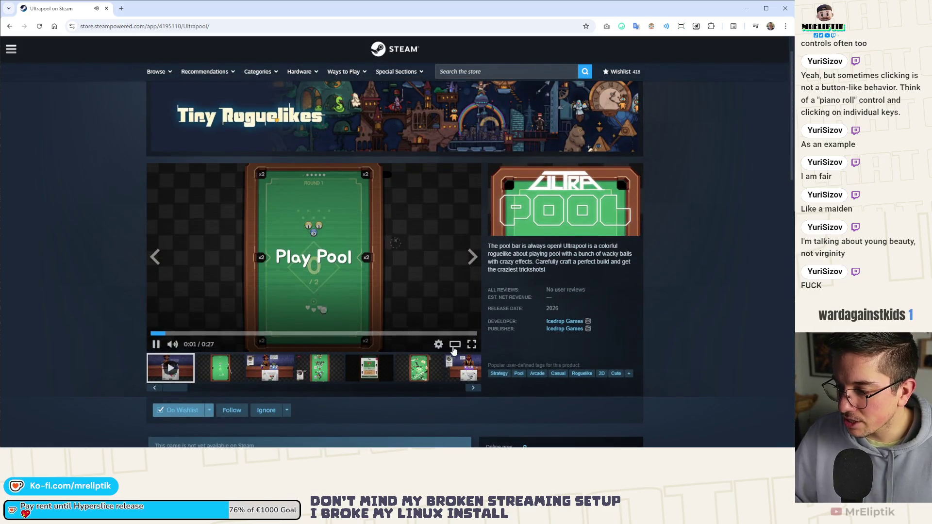
click(219, 367)
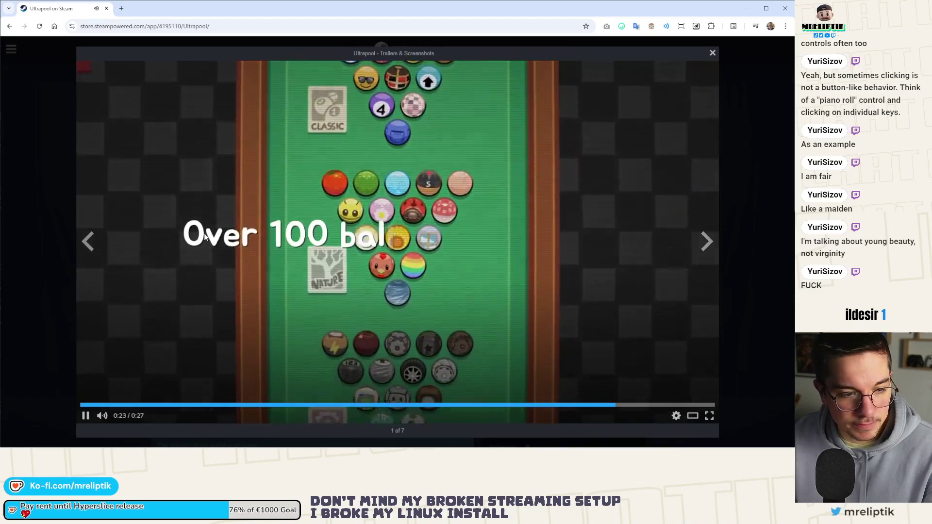
key(Escape)
scroll(96, 267, down, 5)
scroll(182, 65, up, 5)
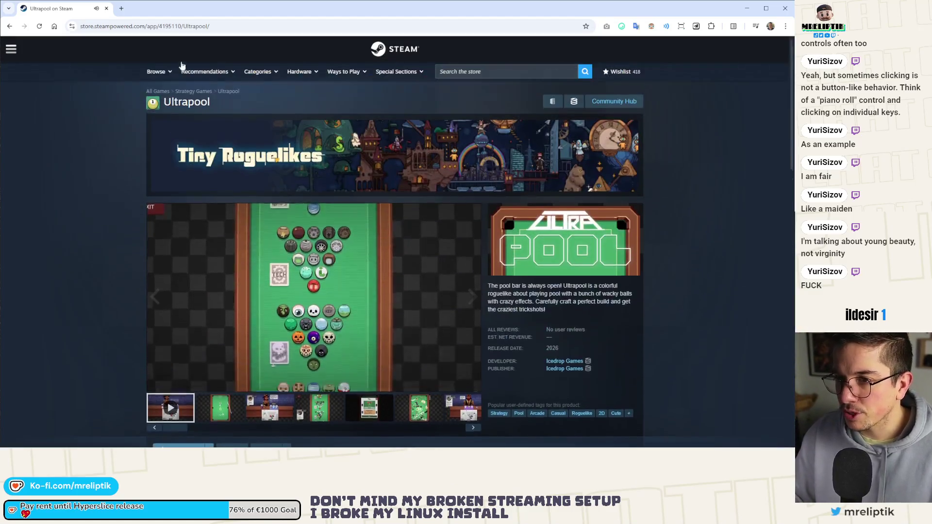
key(ctrl+l)
key(alt+Tab)
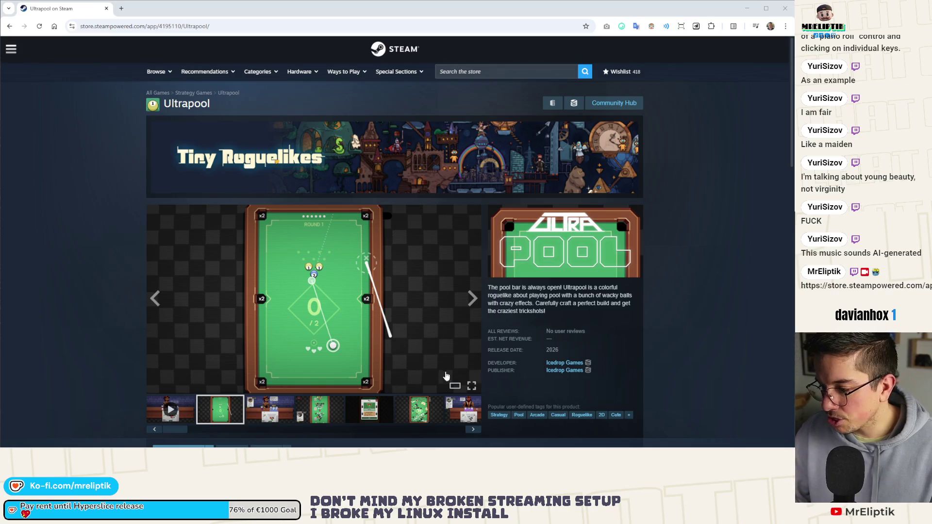
Watch the second screenshot and the trailer enlarged, then return to the Godot editor
click(454, 385)
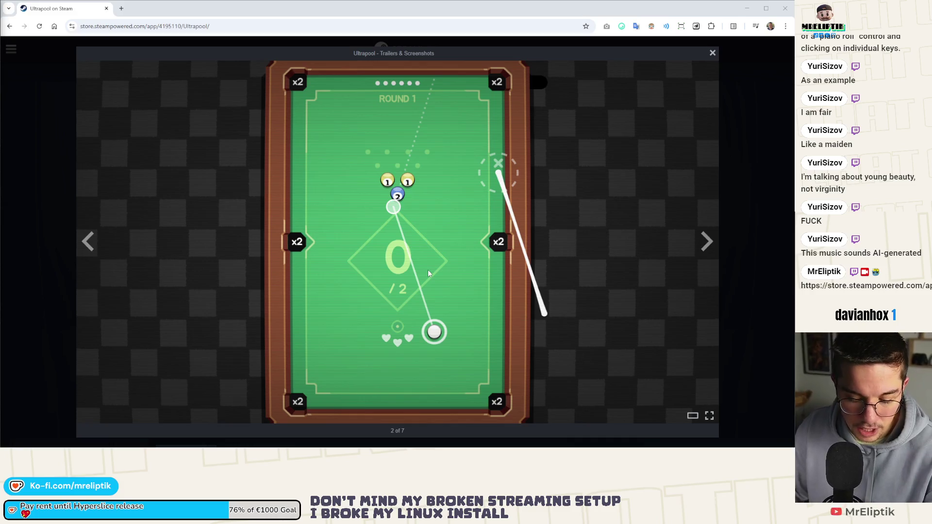
click(30, 110)
click(169, 415)
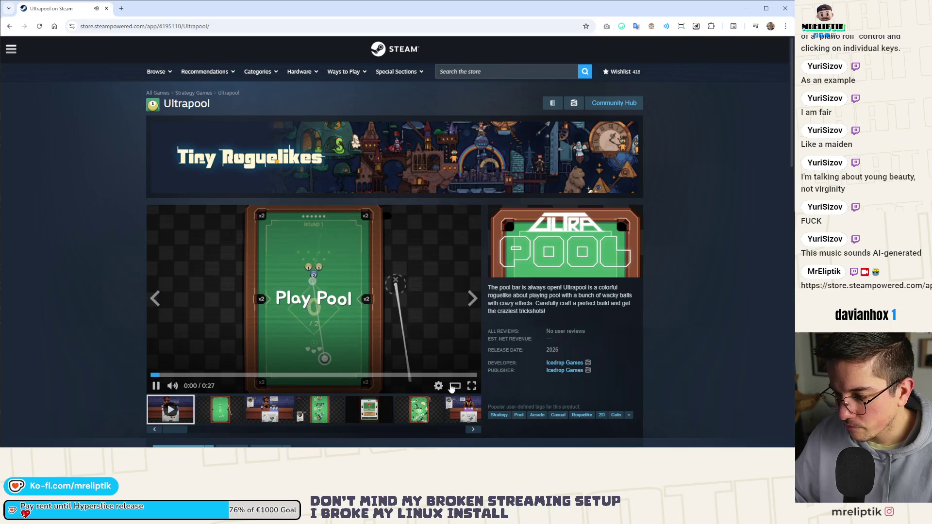
click(454, 386)
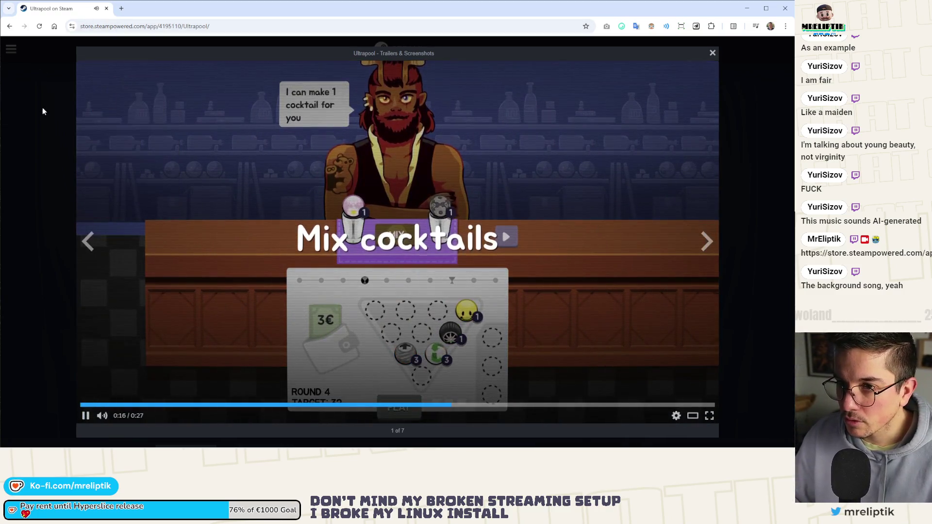
click(42, 108)
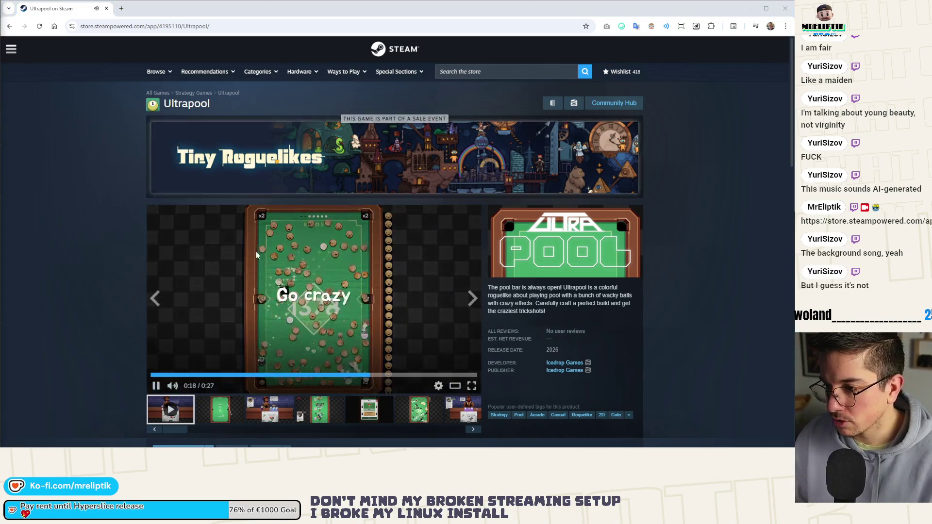
scroll(301, 250, down, 5)
scroll(302, 249, up, 5)
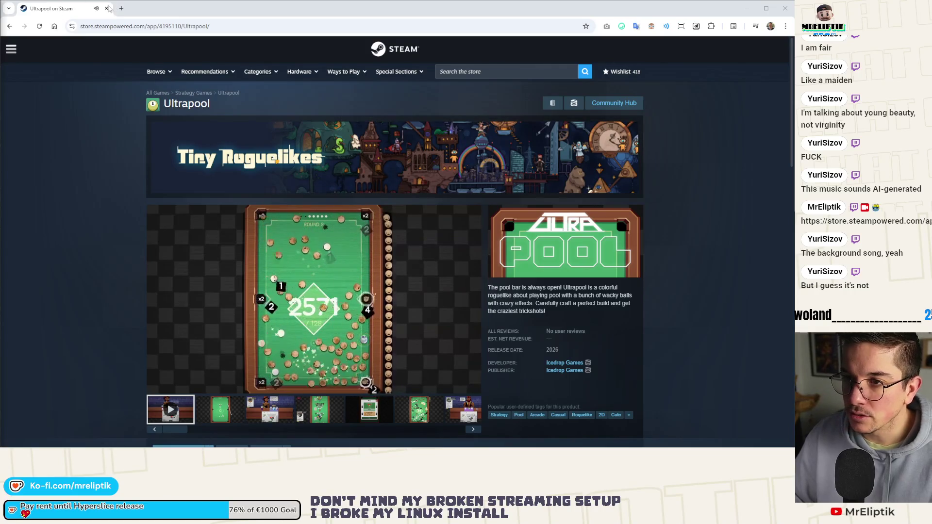
key(alt+Tab)
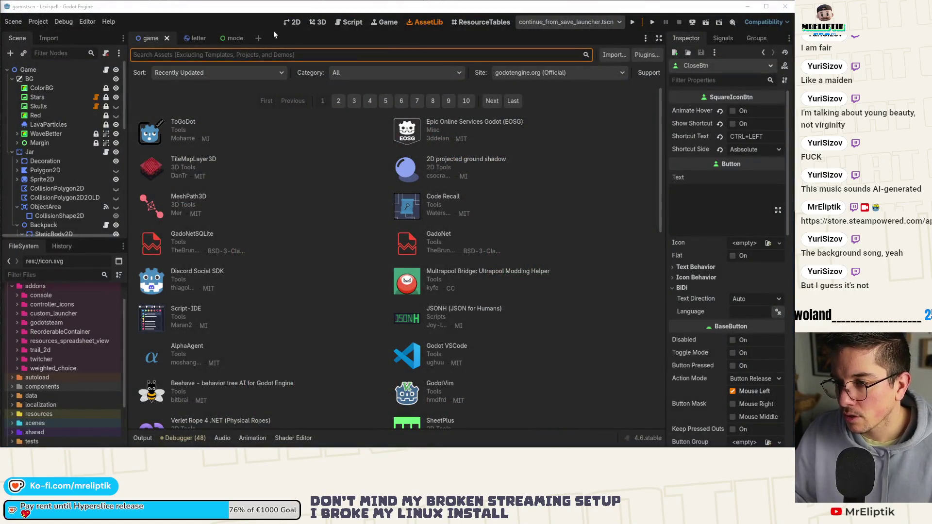
Return to the 2D view of game.tscn, zoom out, and open then close the scene picker
click(295, 22)
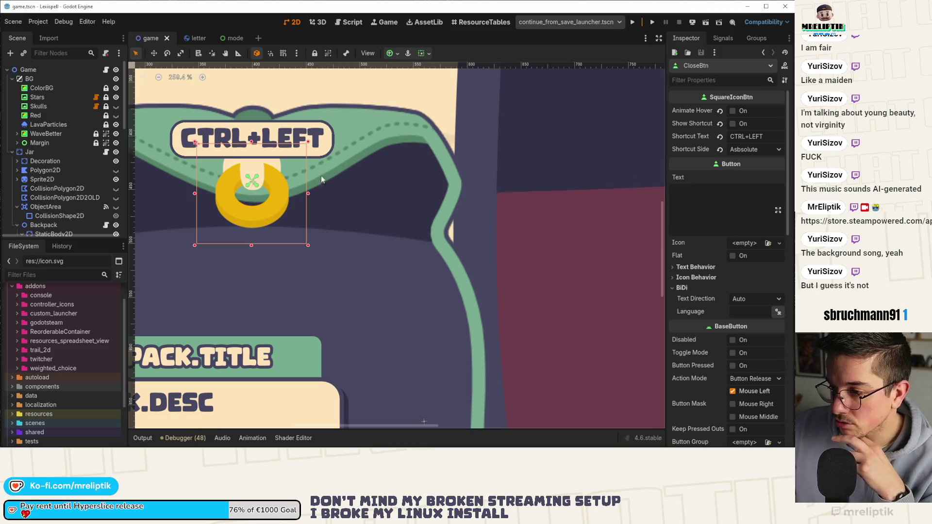
scroll(310, 177, down, 8)
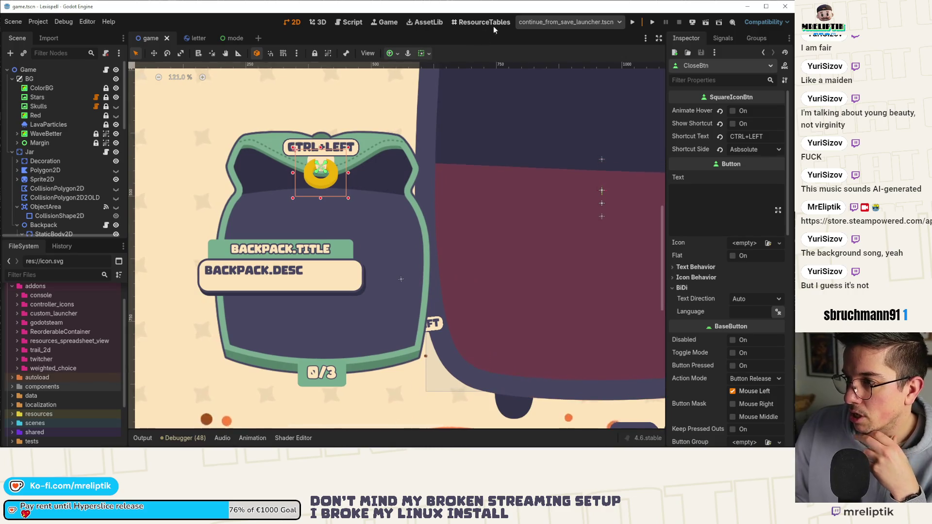
click(556, 22)
click(458, 105)
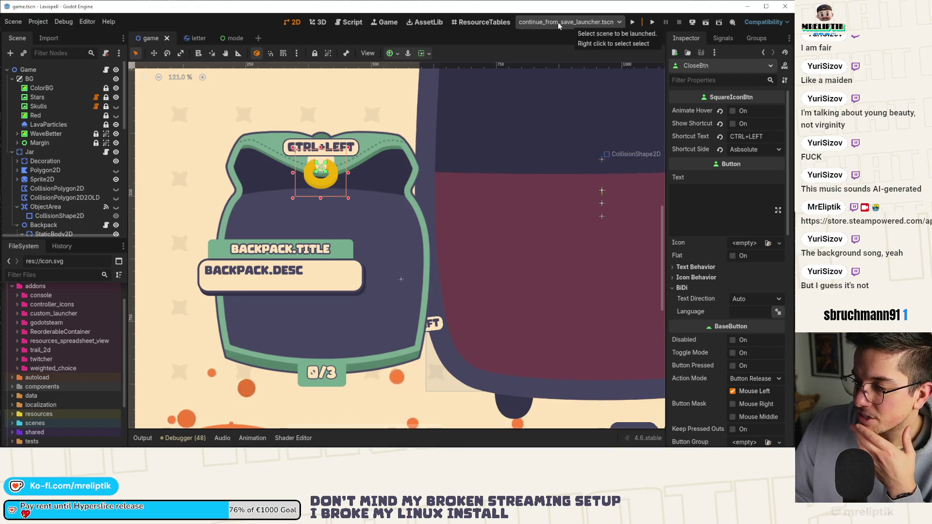
Open and close the scenes list window, then expand the addons/custom_launcher folder
click(558, 22)
click(321, 177)
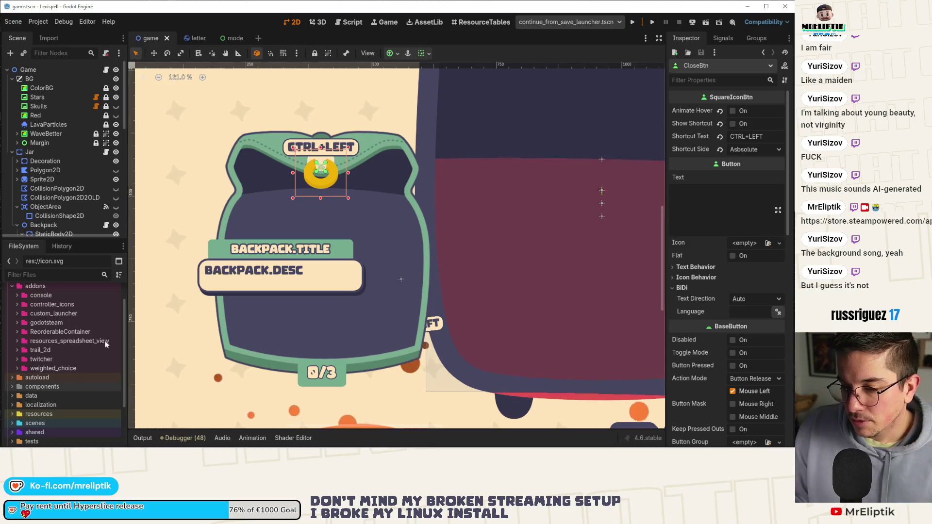
click(49, 313)
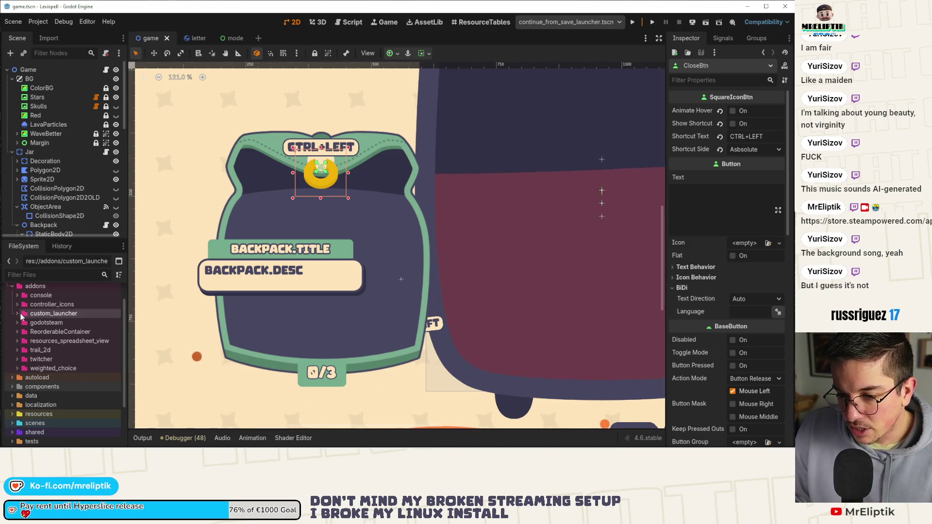
double_click(48, 313)
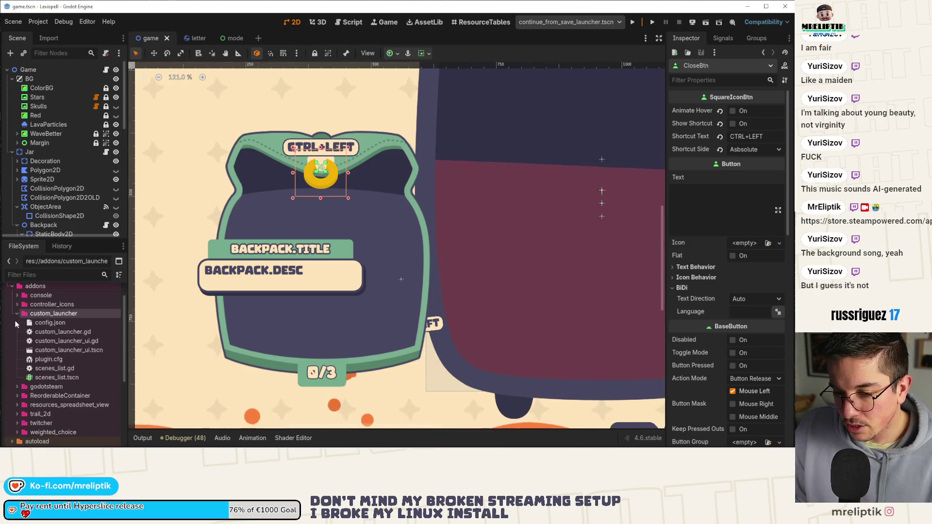
Open custom_launcher_ui.tscn and inspect the CustomLauncherUI root node's tooltip settings
click(58, 350)
double_click(59, 350)
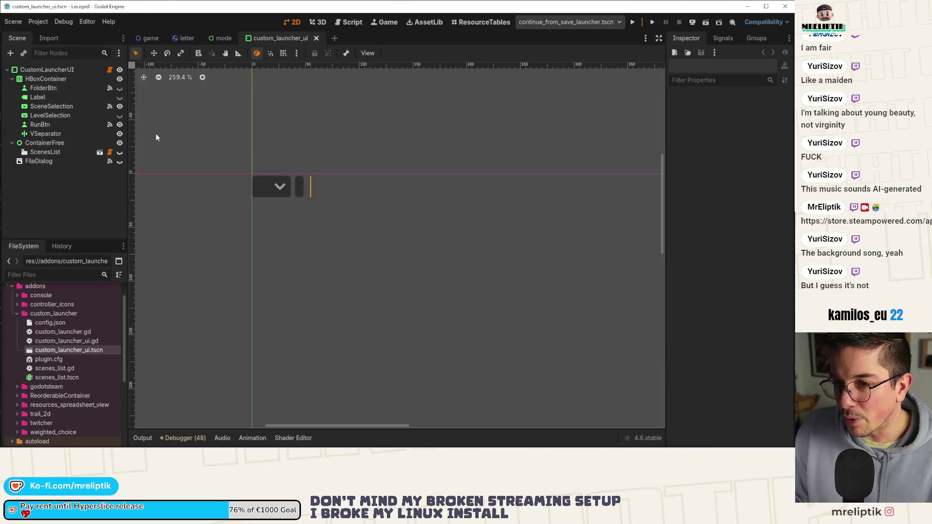
click(67, 70)
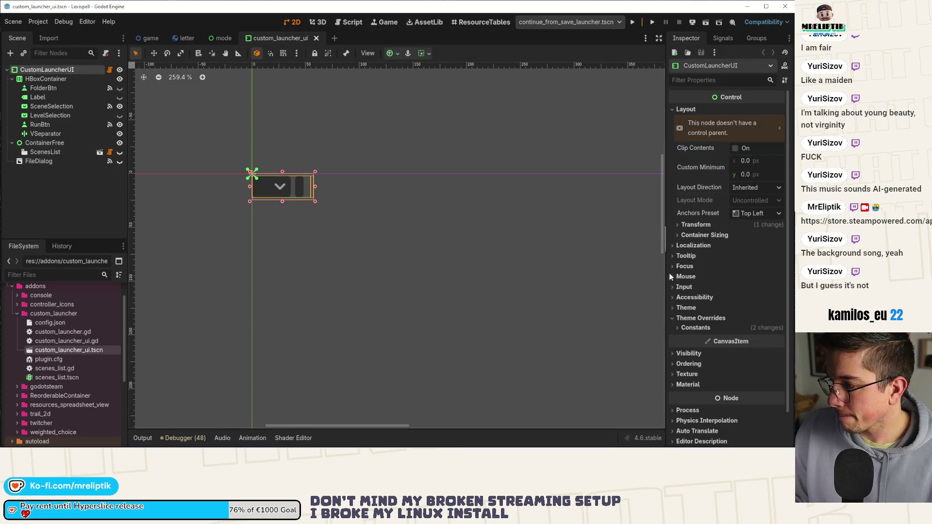
click(686, 256)
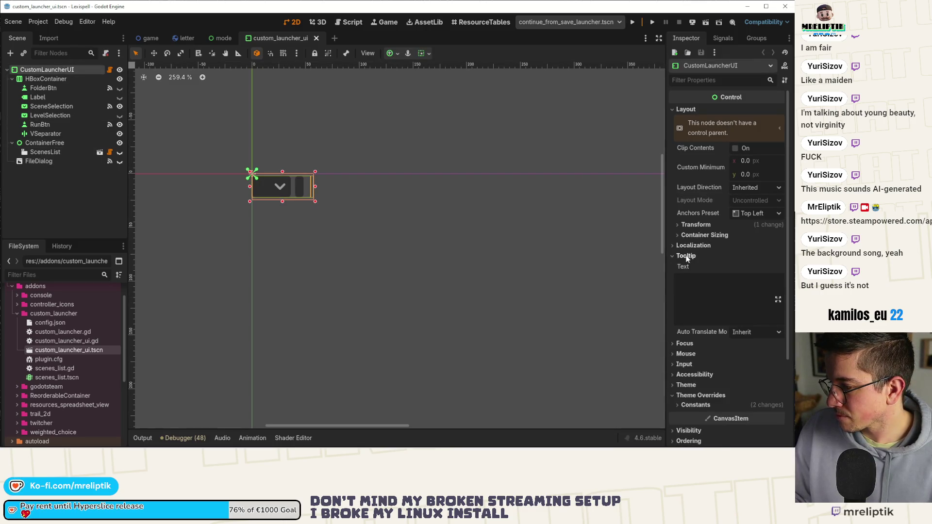
click(687, 257)
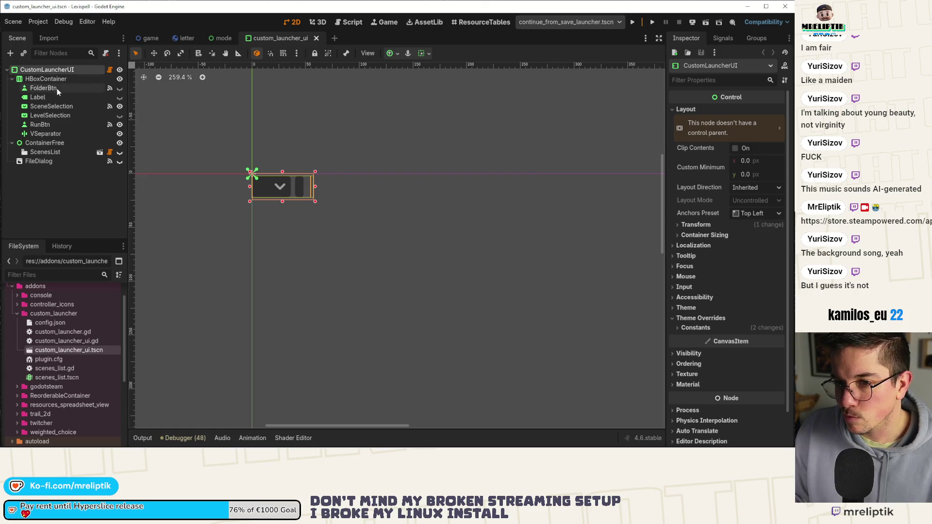
Add a 'Middle click to manage scenes' line to the SceneSelection tooltip, then select ScenesList
click(51, 106)
scroll(696, 329, down, 5)
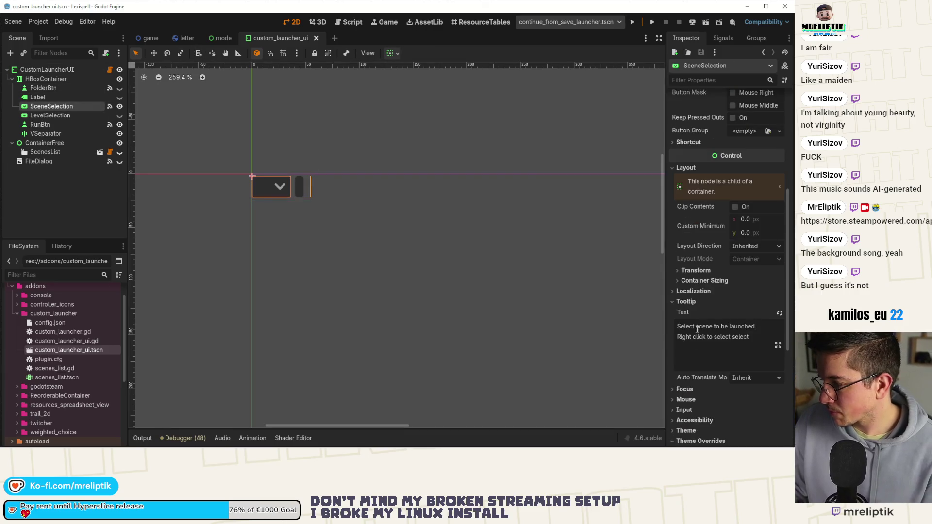
click(759, 335)
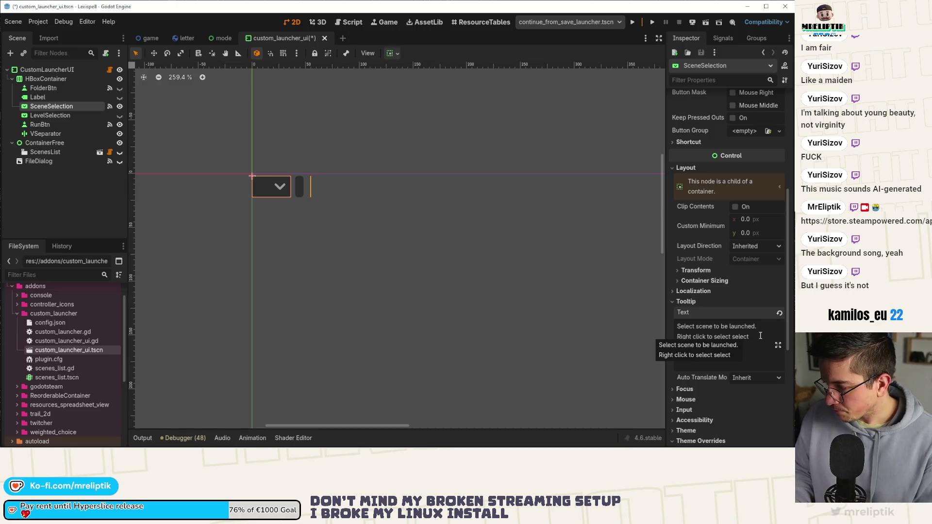
key(Return)
text(Middle click to manage scenes)
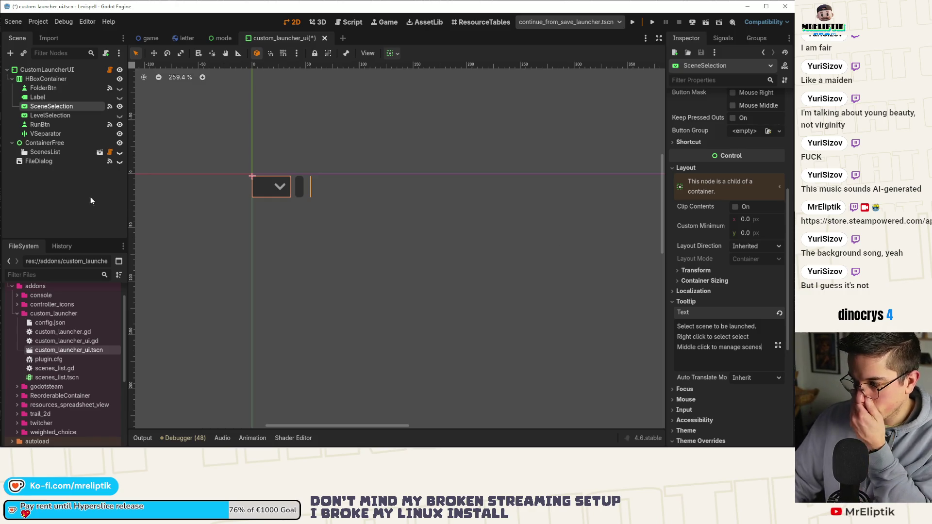
click(70, 198)
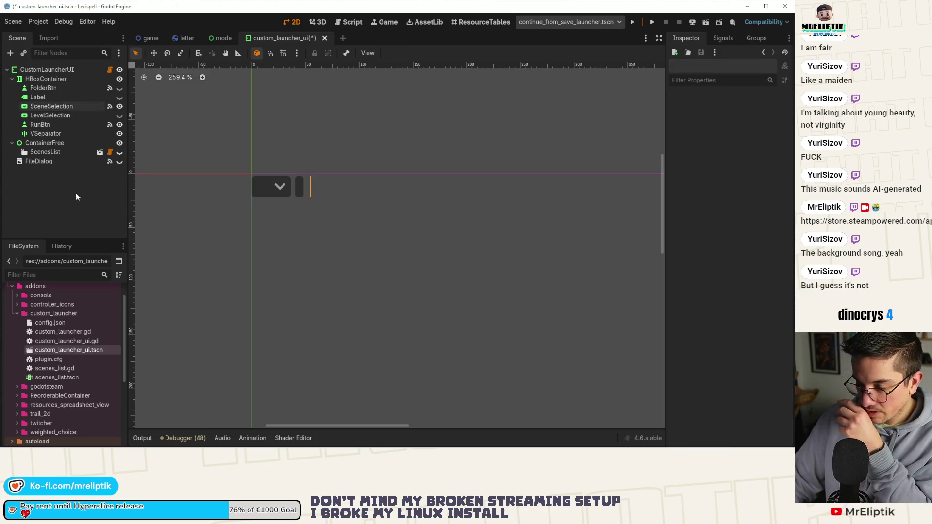
click(55, 107)
click(39, 151)
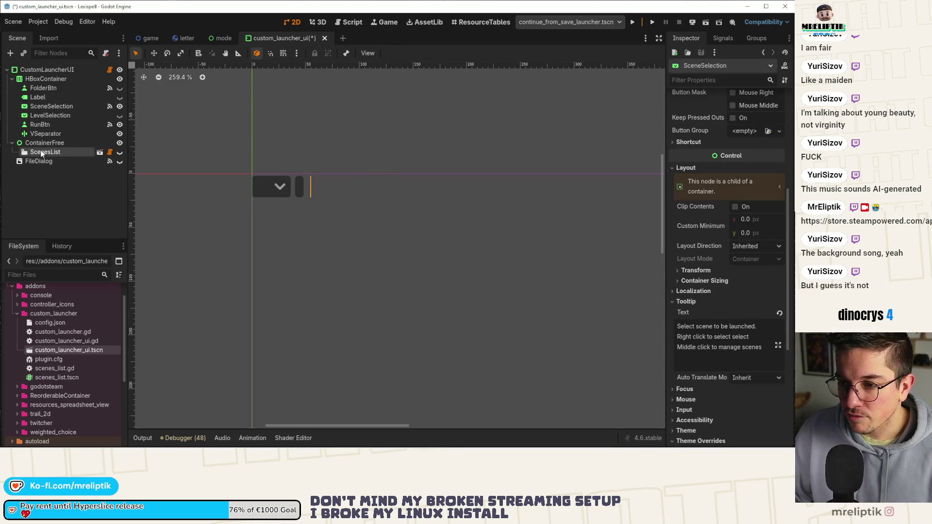
Open scenes_list.tscn and check the inner ScenesList node's Theme Overrides Panel style
click(100, 152)
click(57, 72)
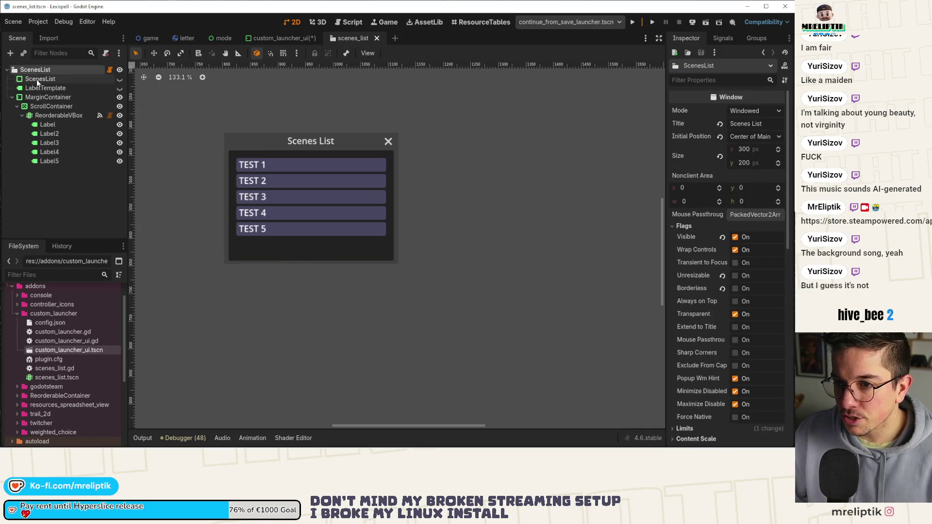
click(37, 80)
click(33, 79)
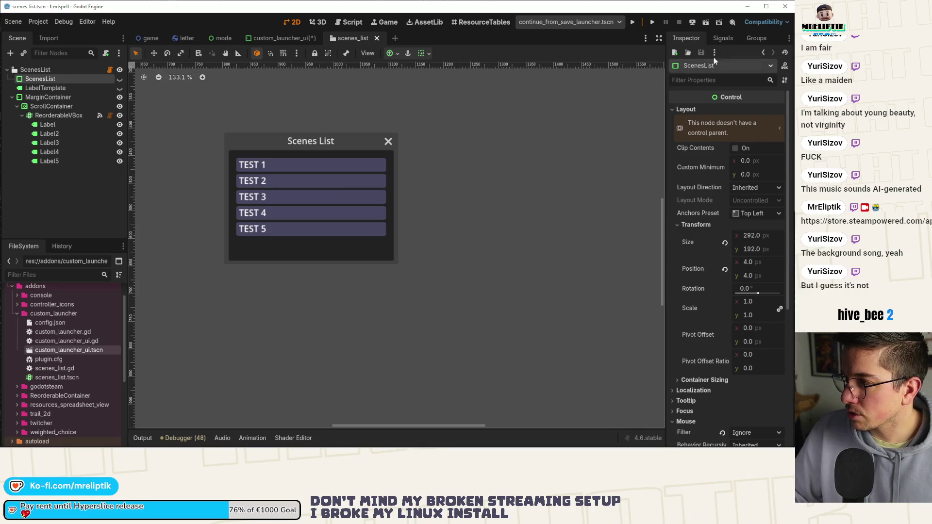
scroll(713, 121, down, 5)
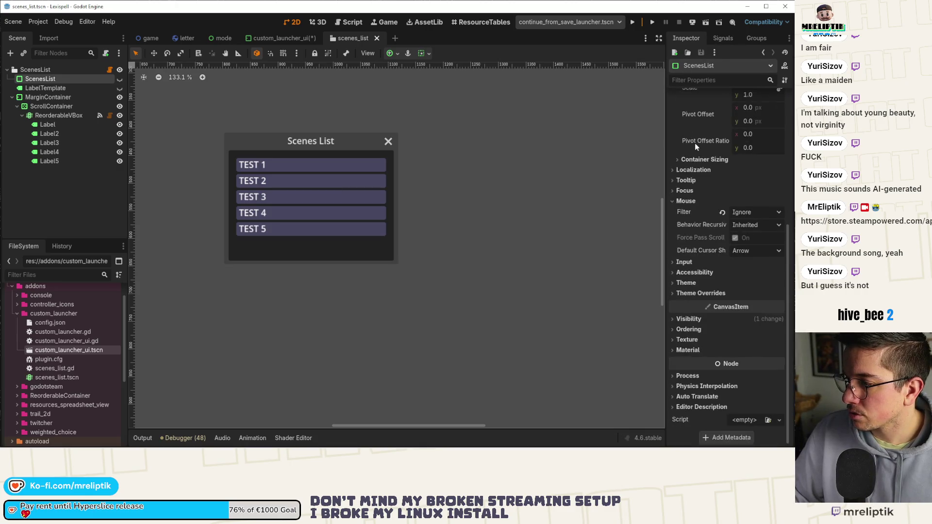
click(695, 293)
click(699, 303)
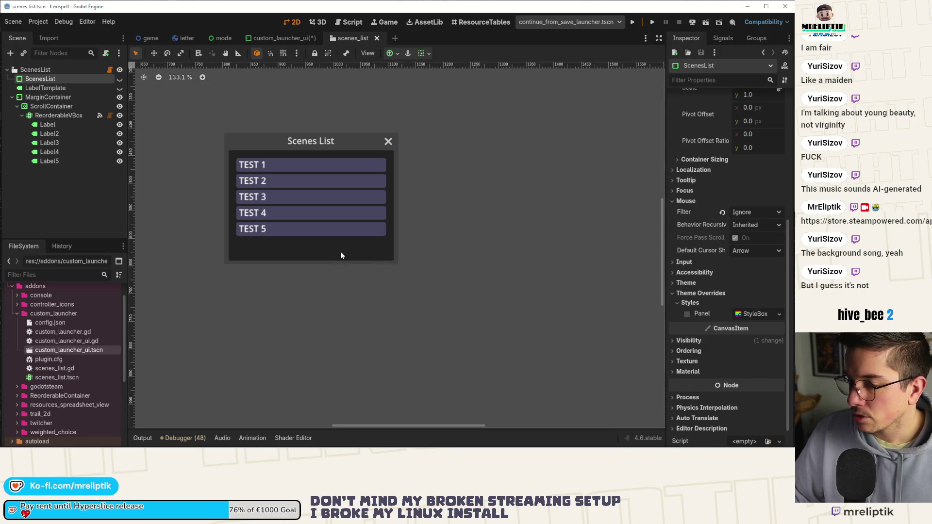
right_click(39, 81)
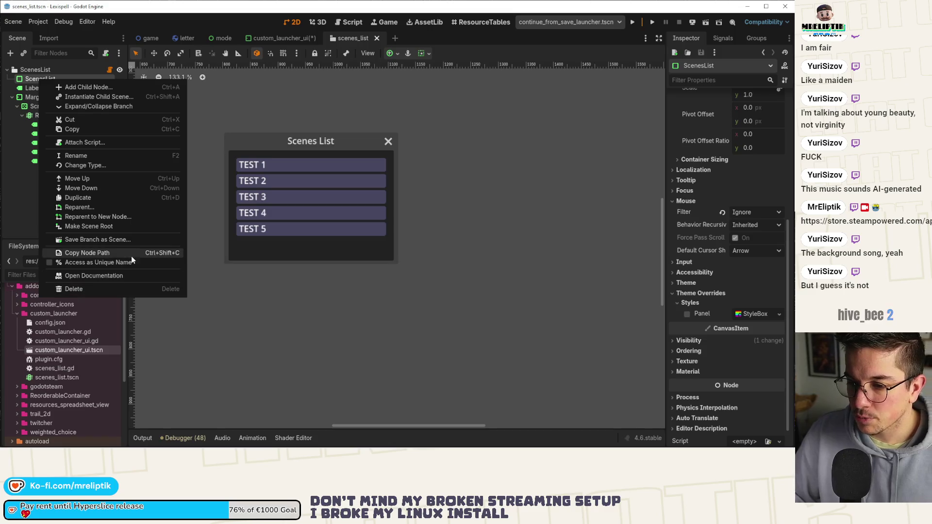
click(102, 239)
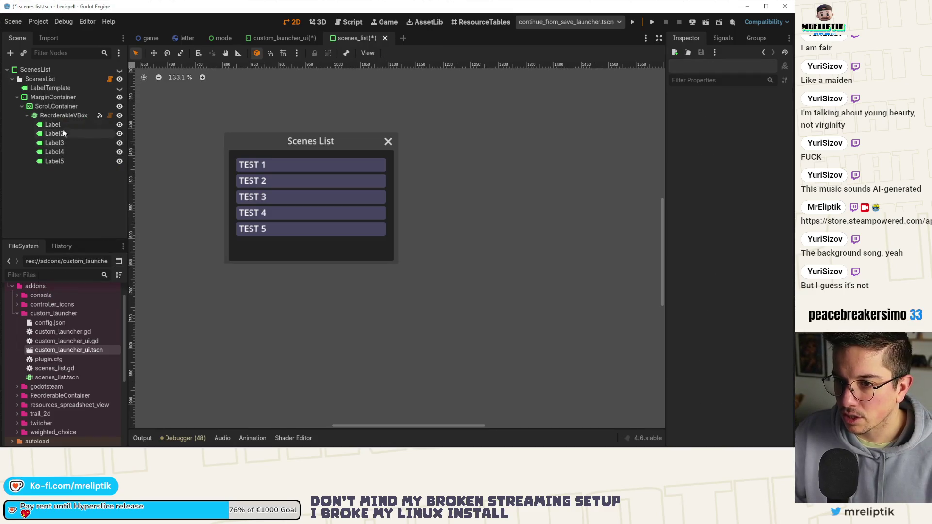
Reparent LabelTemplate through Label5 under the root ScenesList and delete the old inner node
click(53, 89)
shift+click(54, 161)
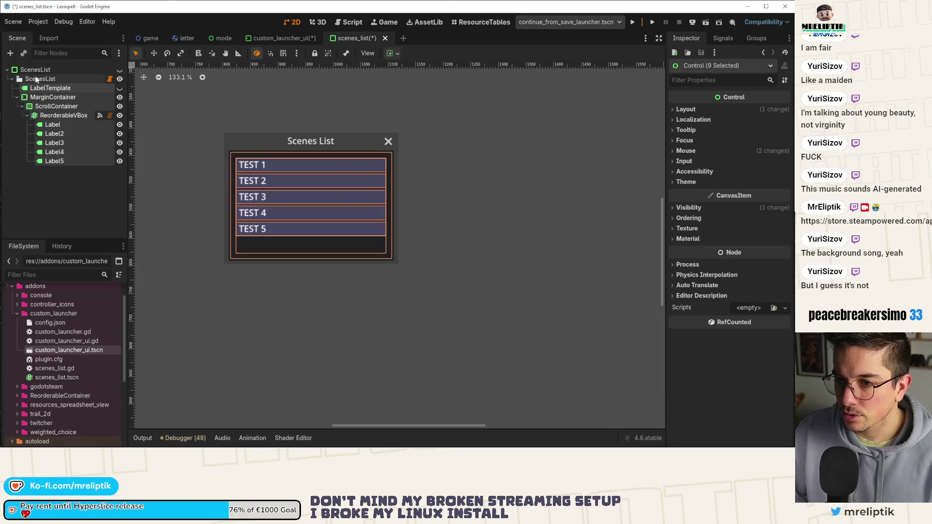
drag(54, 161, 42, 78)
click(42, 78)
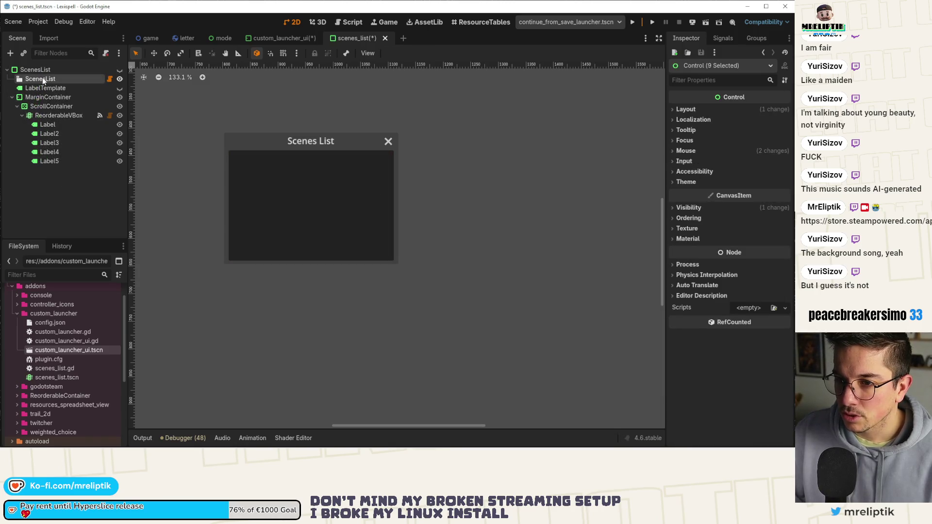
key(Delete)
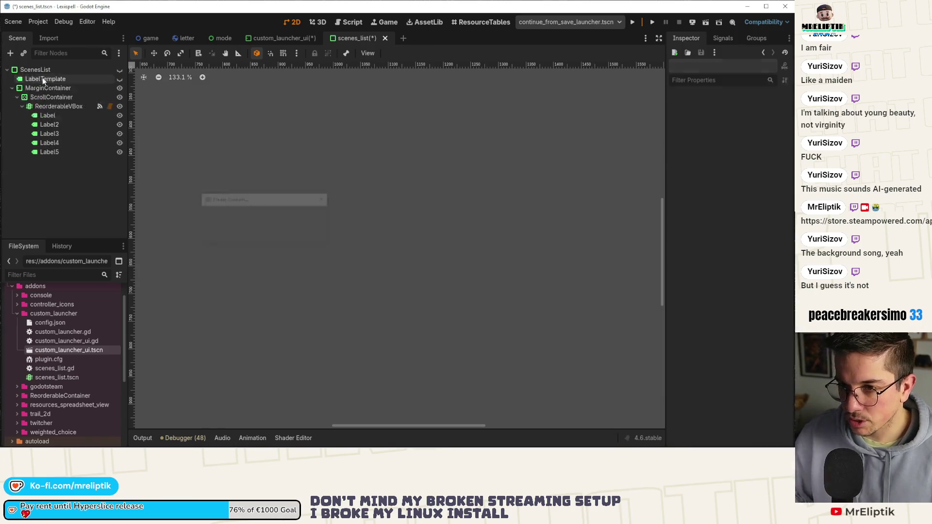
Open scenes_list.gd, select its PopupPanel base class, and save the scene
double_click(72, 368)
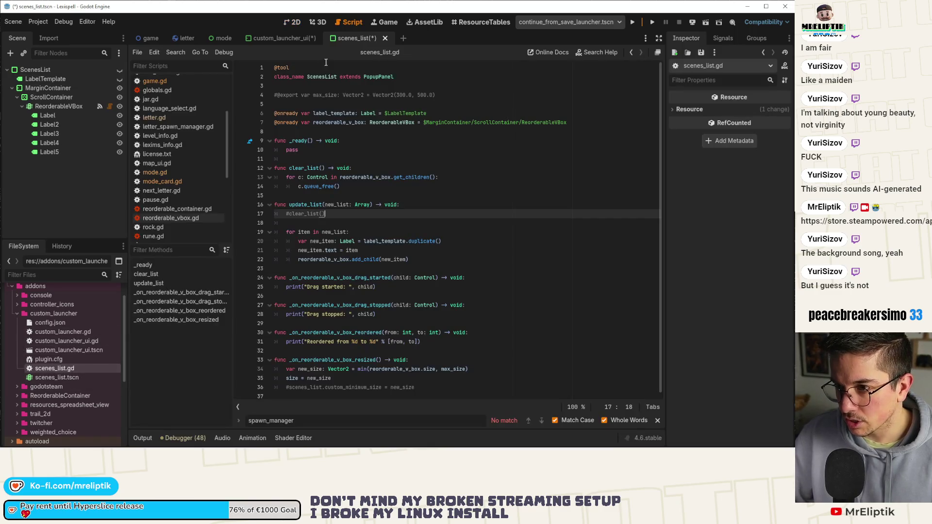
double_click(378, 76)
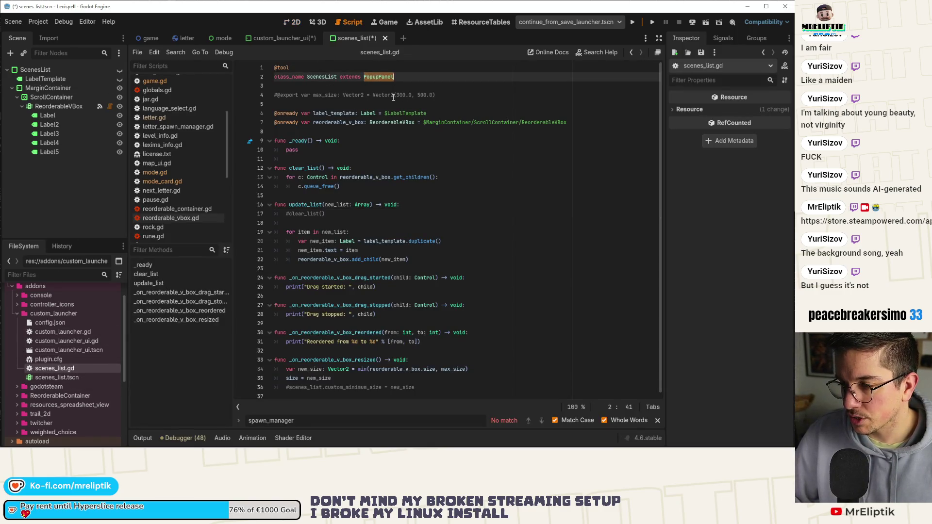
key(ctrl+s)
click(292, 23)
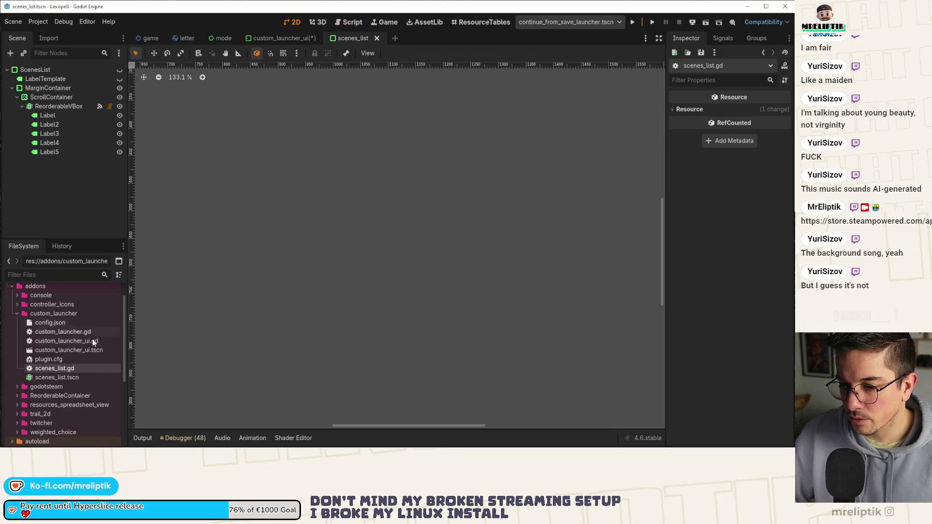
mouse_move(58, 368)
mouse_down()
mouse_move(101, 91)
mouse_move(39, 70)
mouse_up()
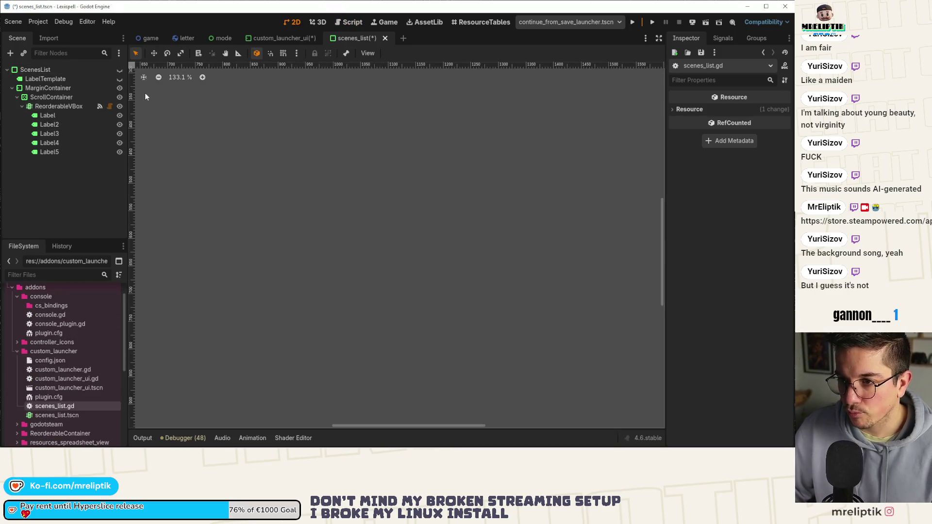
key(ctrl+s)
click(120, 69)
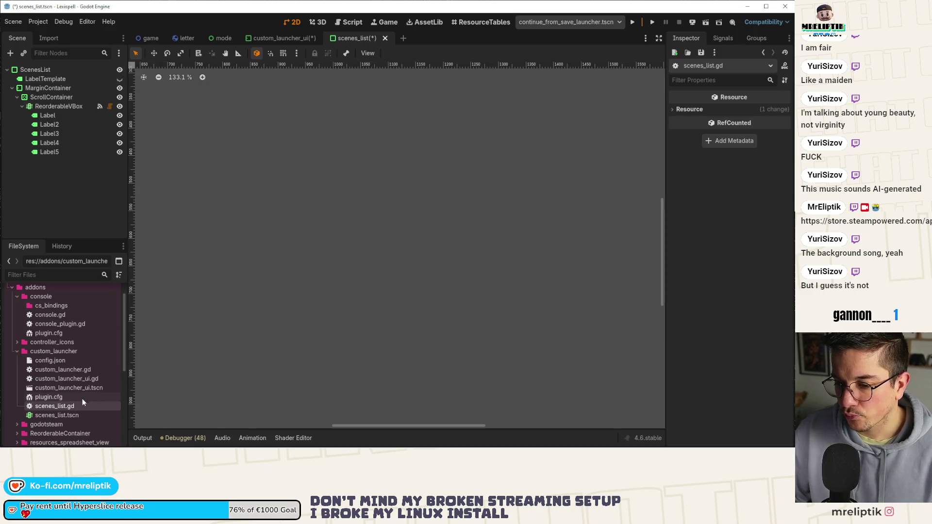
Try attaching scenes_list.gd with a PanelContainer base, then undo back to PopupPanel
drag(57, 405, 62, 68)
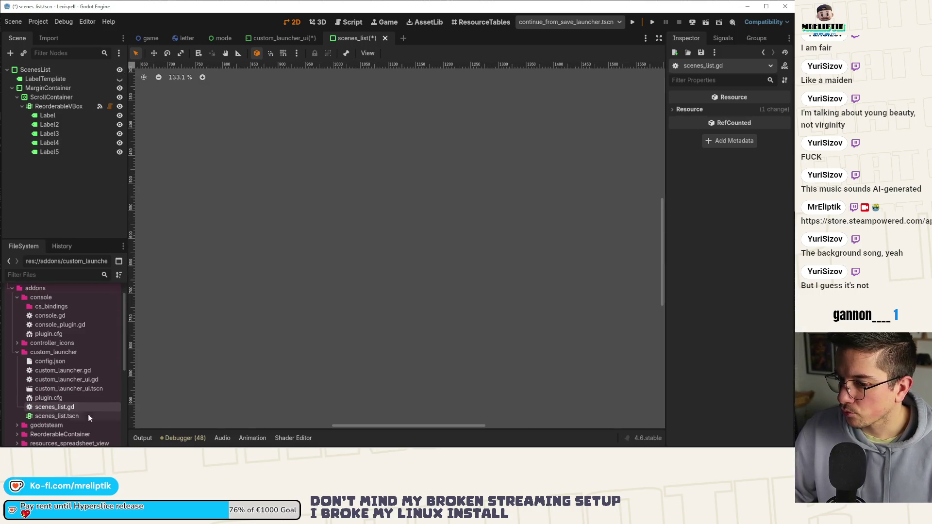
double_click(69, 406)
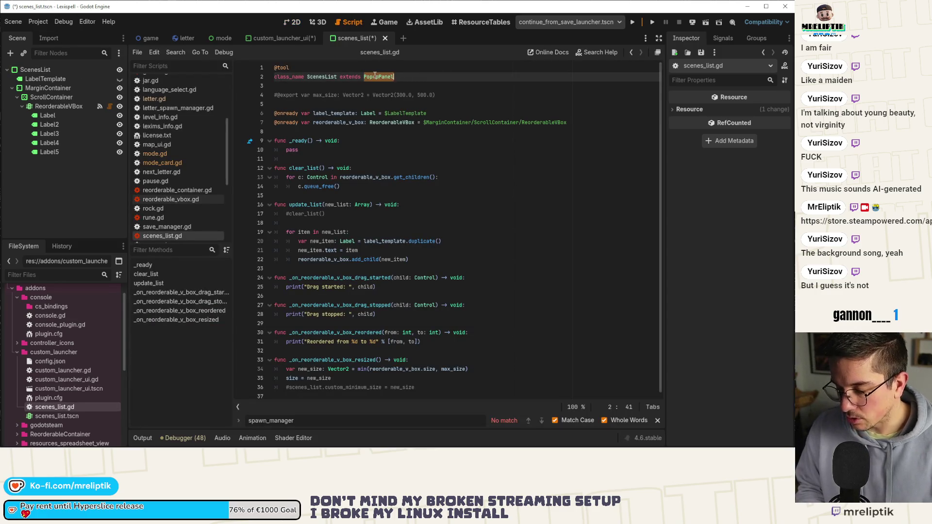
text(PanelContainer)
key(ctrl+s)
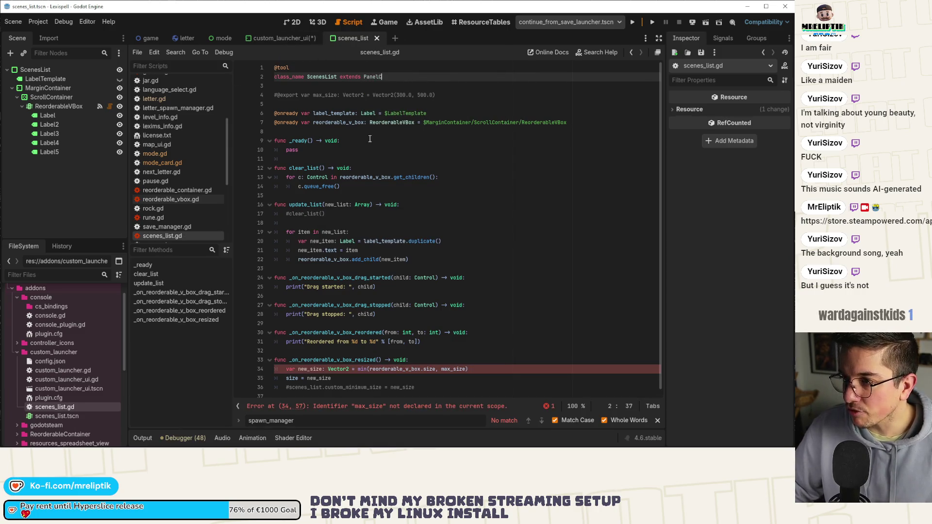
key(ctrl+z)
key(ctrl+s)
click(142, 439)
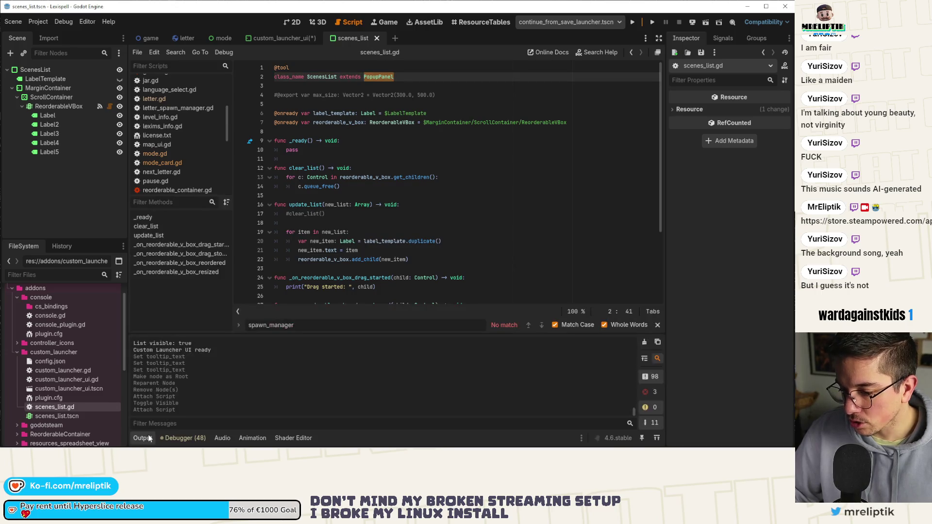
Retry attaching scenes_list.gd to ScenesList and review the 48 errors in the debugger
drag(74, 406, 75, 69)
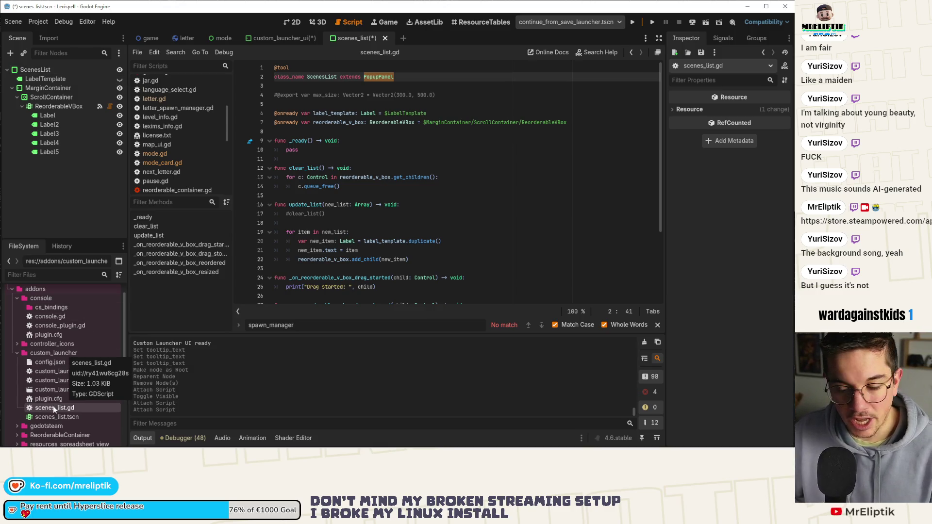
mouse_move(53, 408)
mouse_down()
mouse_move(82, 75)
mouse_move(104, 70)
mouse_up()
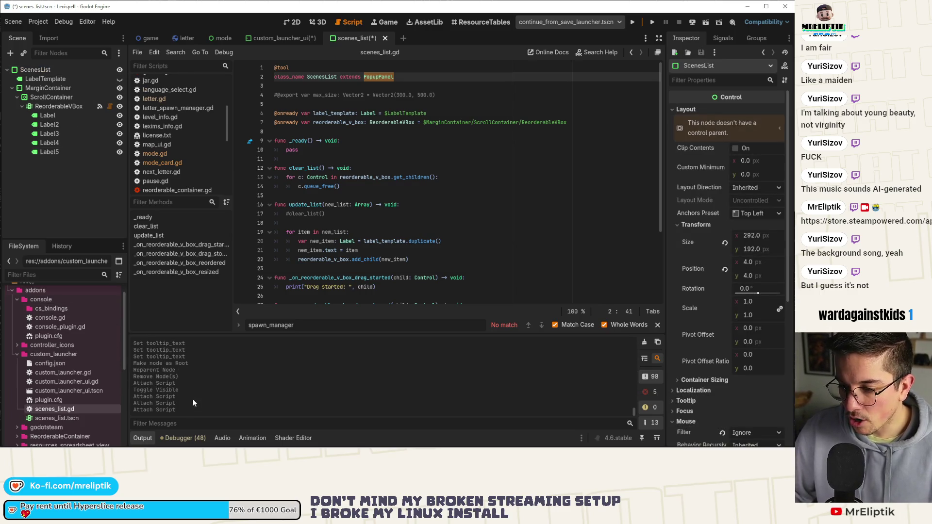
click(186, 437)
click(183, 335)
scroll(227, 413, down, 10)
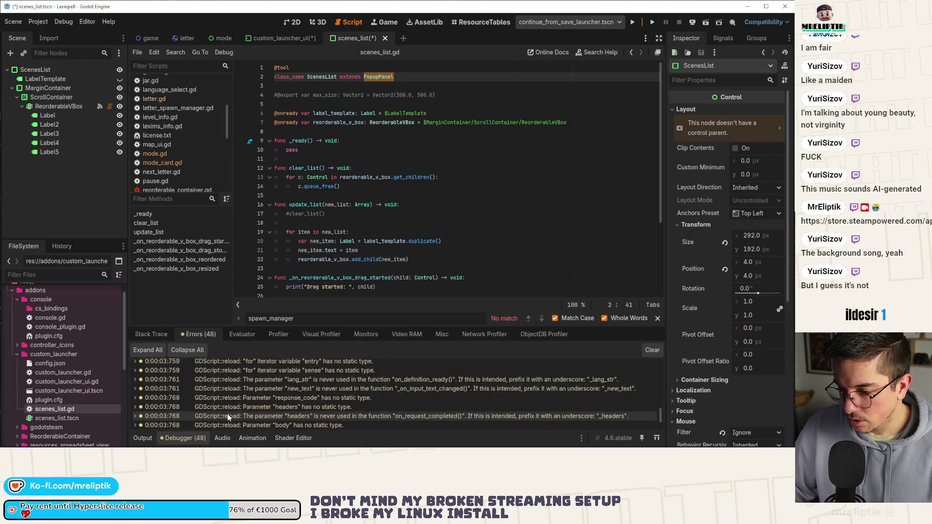
click(140, 438)
Change the script's base to PanelContainer, save, and attach it to the root ScenesList
mouse_move(88, 409)
mouse_down()
mouse_move(58, 327)
mouse_move(77, 80)
mouse_up()
mouse_move(78, 80)
mouse_down()
mouse_move(95, 107)
mouse_move(82, 145)
mouse_move(75, 116)
mouse_move(107, 73)
mouse_up()
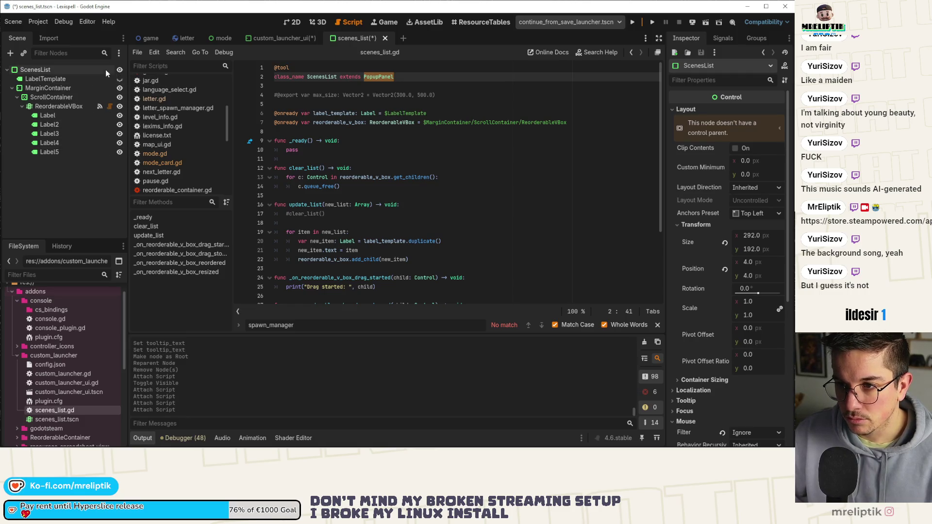
click(69, 411)
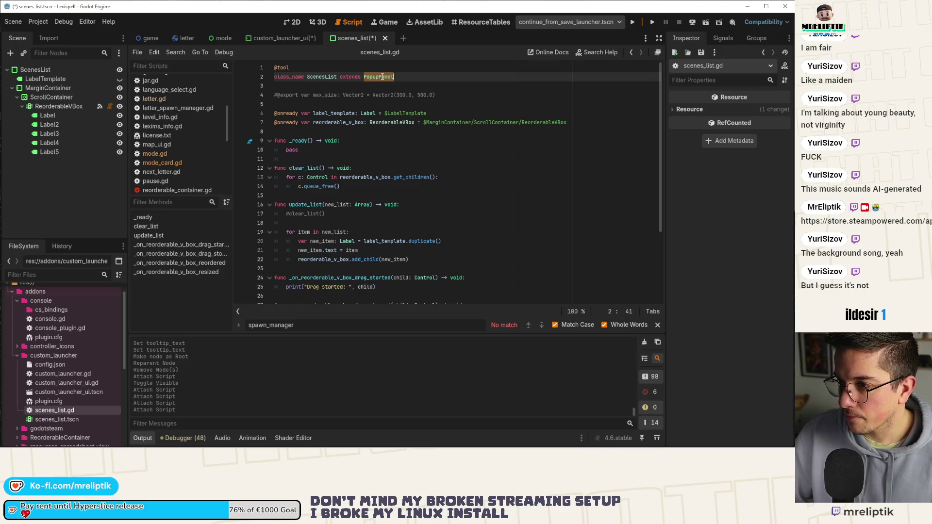
text(PanelContainer)
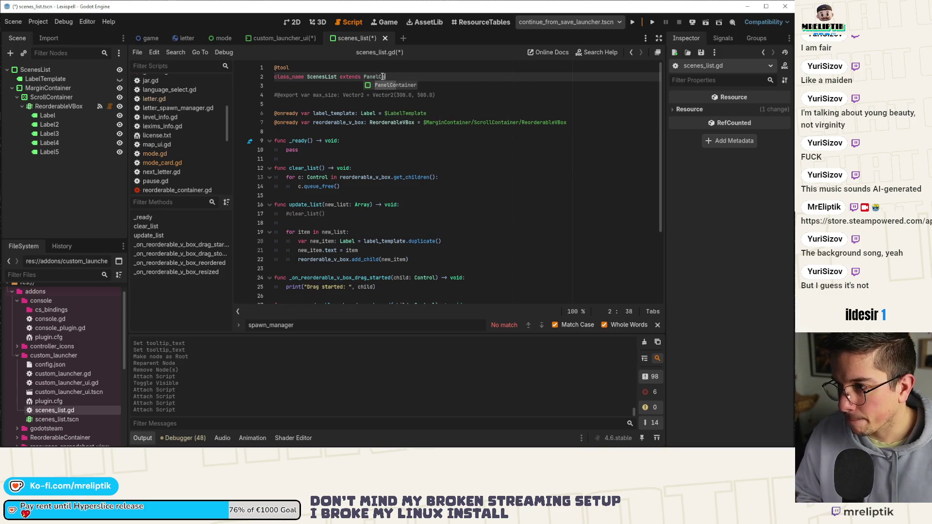
key(ctrl+s)
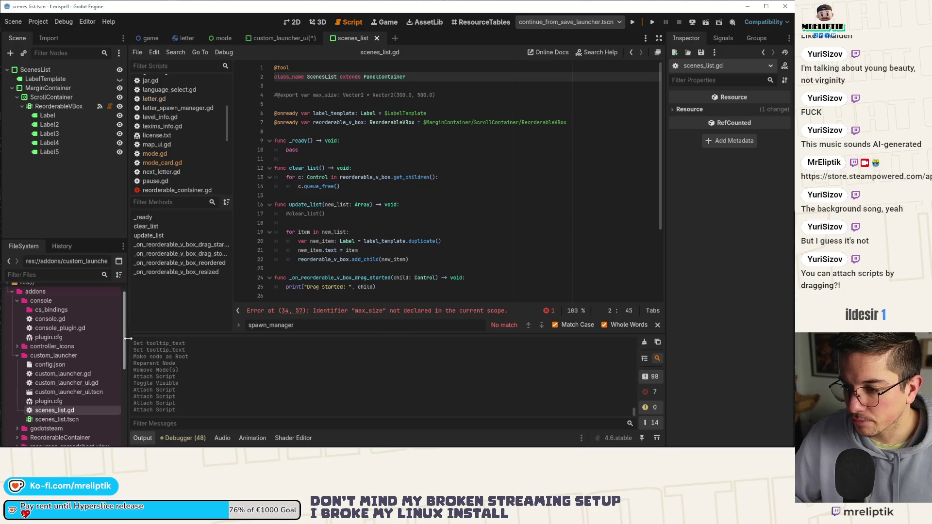
drag(70, 411, 83, 70)
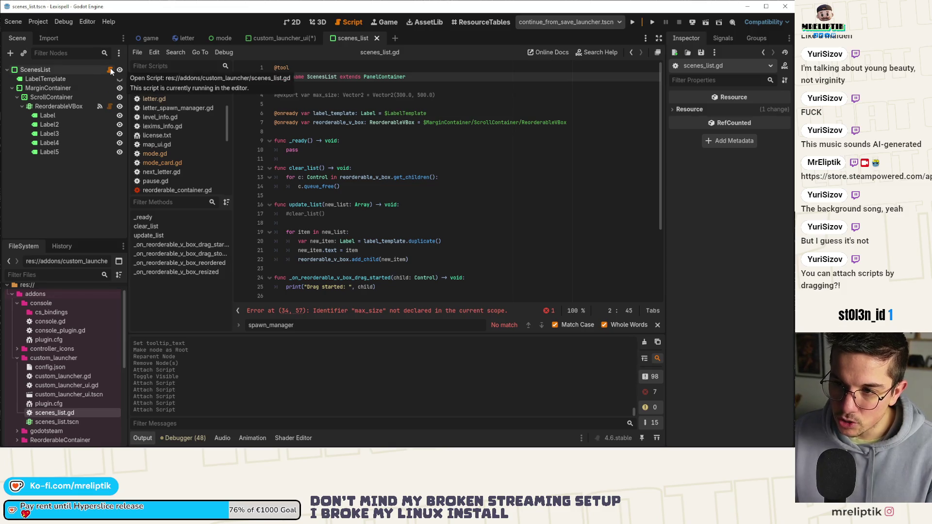
click(110, 70)
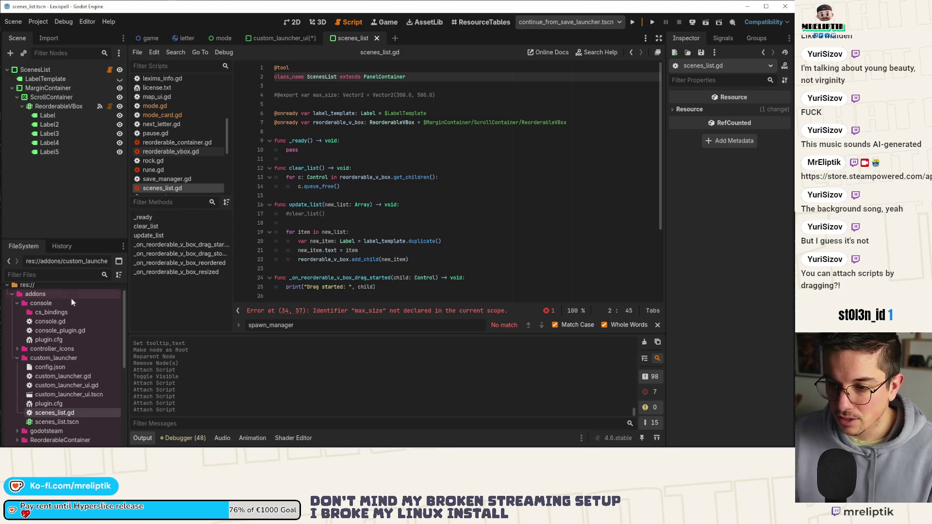
click(416, 234)
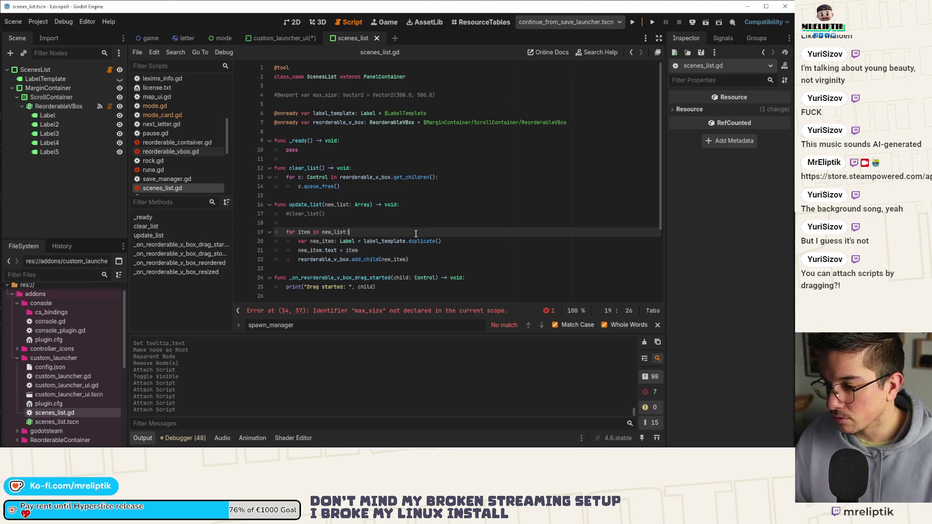
click(380, 311)
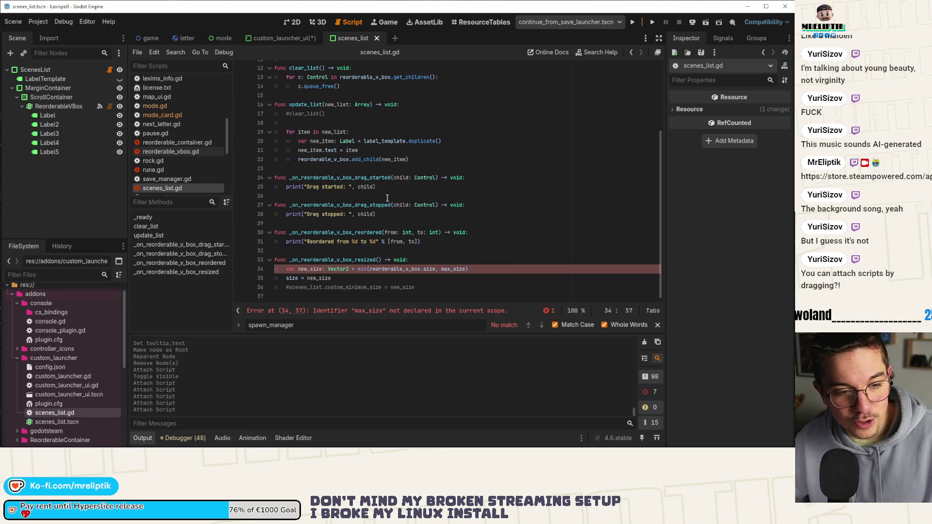
click(56, 117)
shift+click(54, 152)
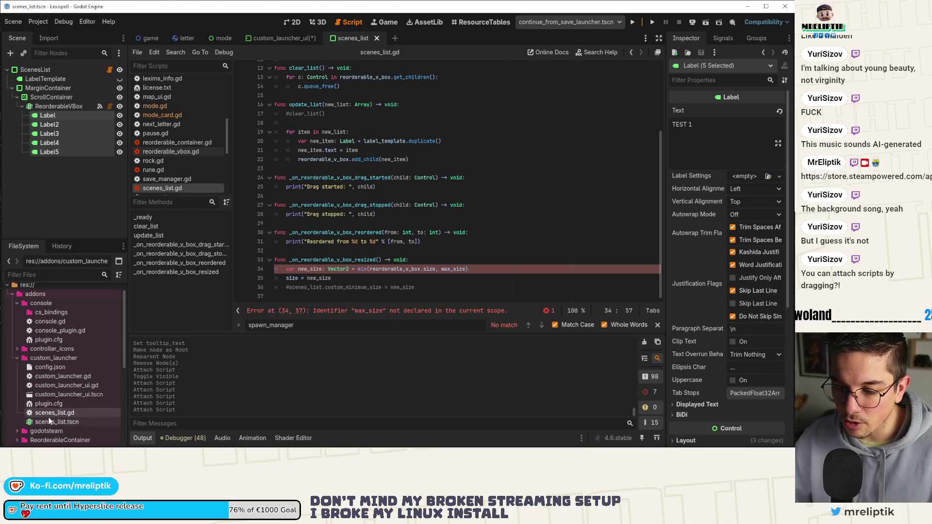
mouse_move(49, 420)
mouse_down()
mouse_move(93, 127)
mouse_move(106, 121)
mouse_move(105, 162)
mouse_up()
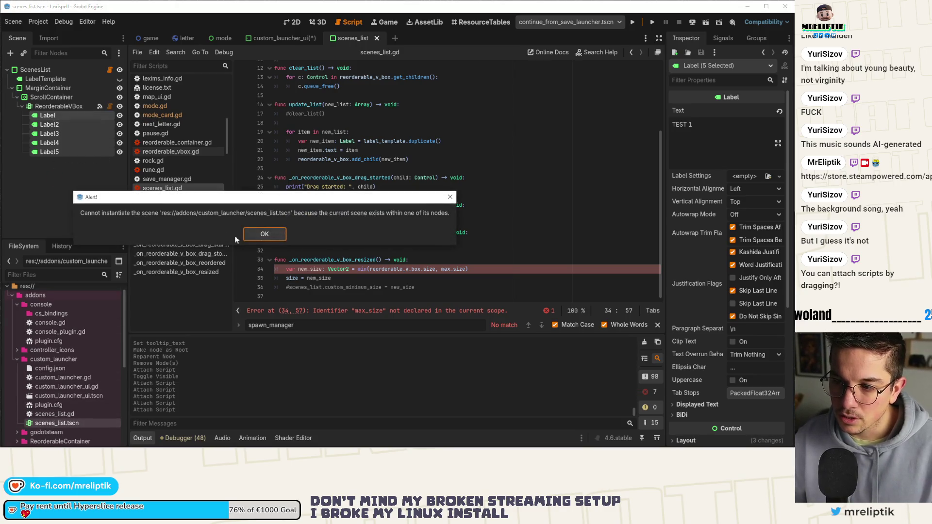
click(264, 234)
click(55, 214)
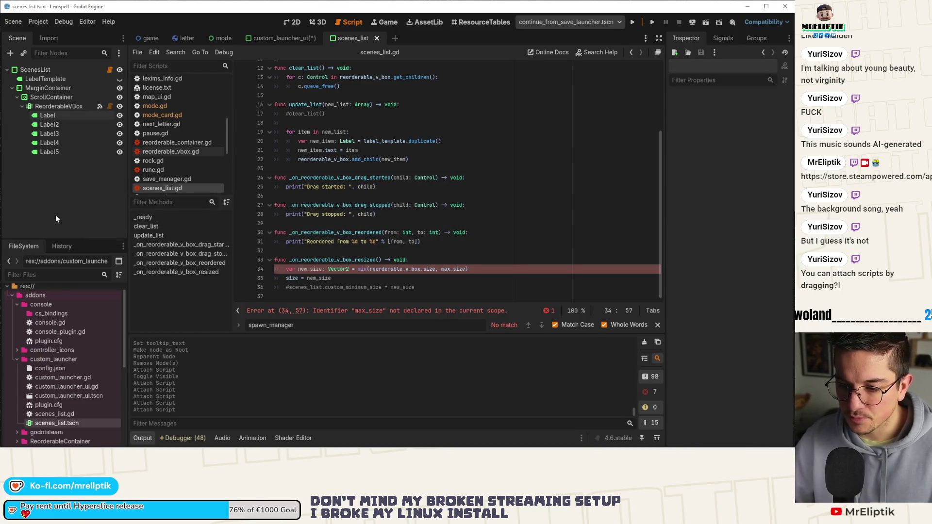
mouse_move(66, 416)
mouse_down()
mouse_move(63, 321)
mouse_move(93, 118)
mouse_up()
key(ctrl+z)
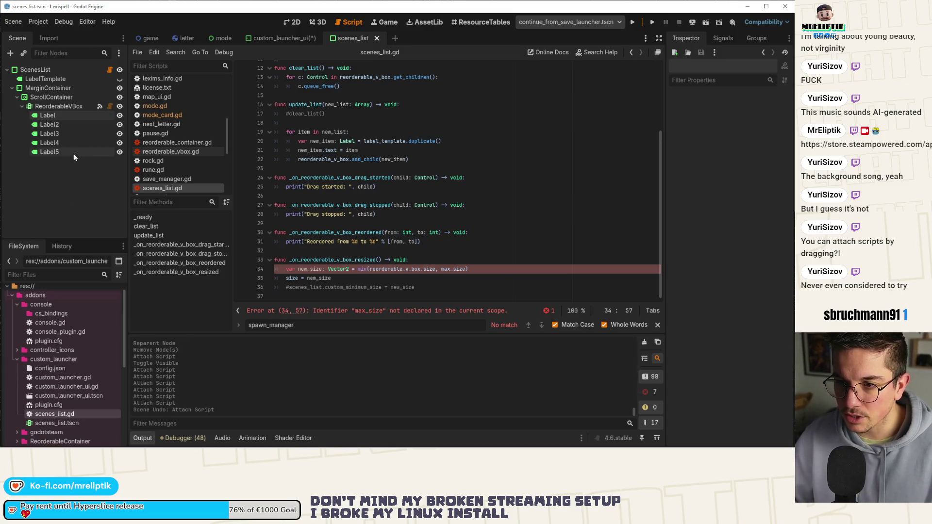
drag(66, 411, 102, 117)
key(ctrl+z)
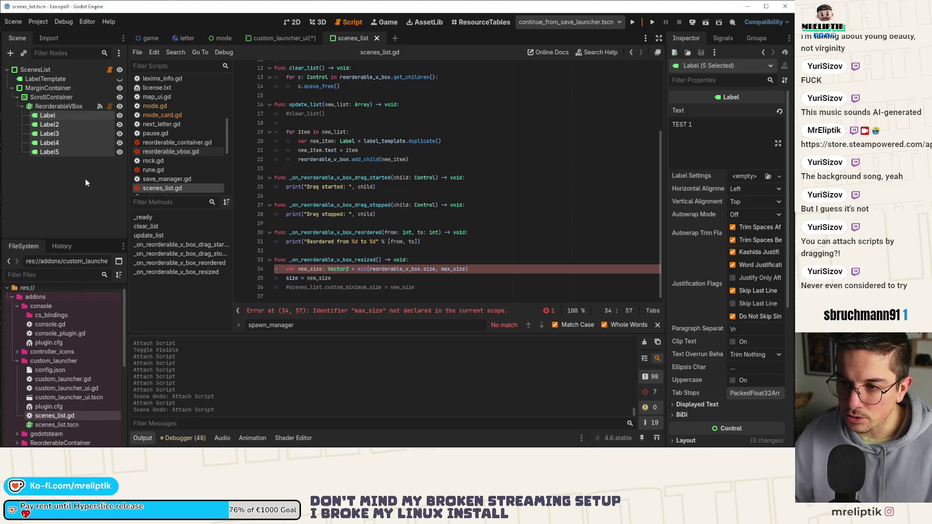
click(85, 181)
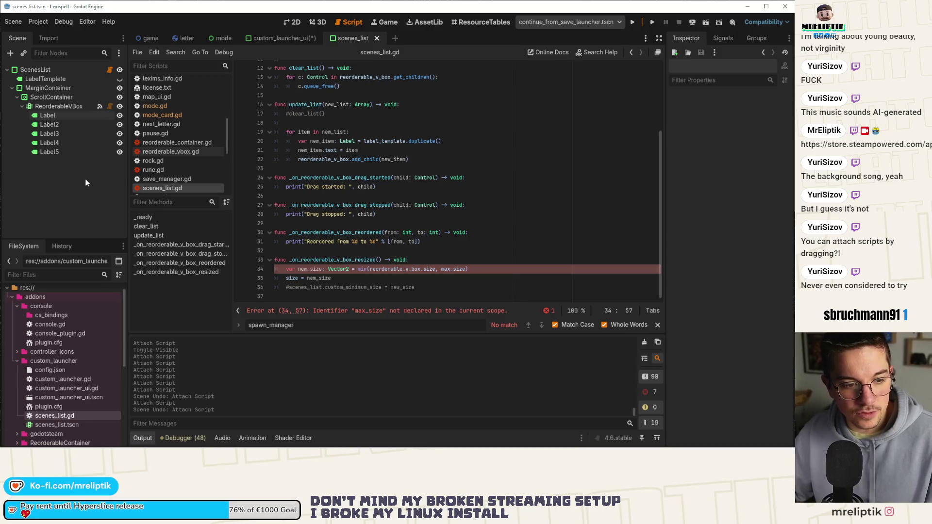
click(382, 275)
Remove the '#scenes_list.' prefix on line 36 so it sets custom_minimum_size directly, then save
click(291, 288)
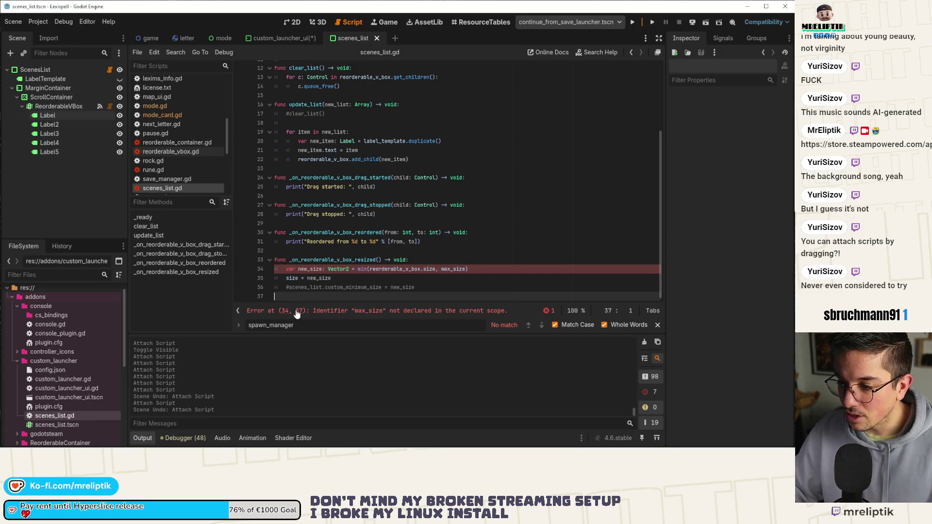
click(306, 300)
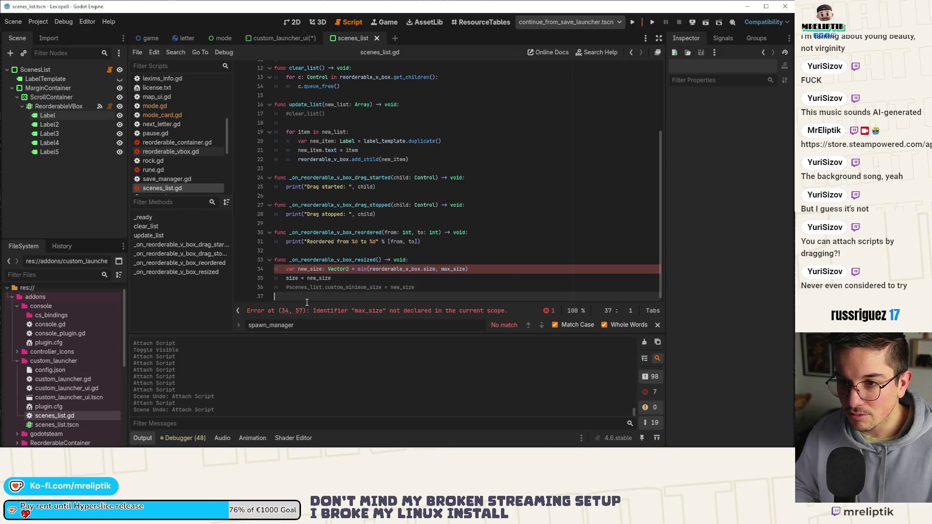
key(Up)
key(ctrl+shift+Right)
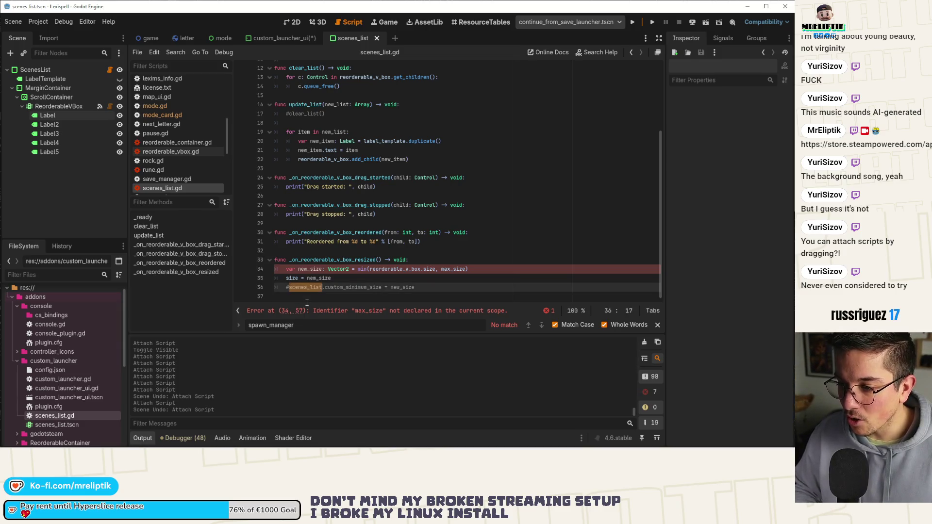
key(Left)
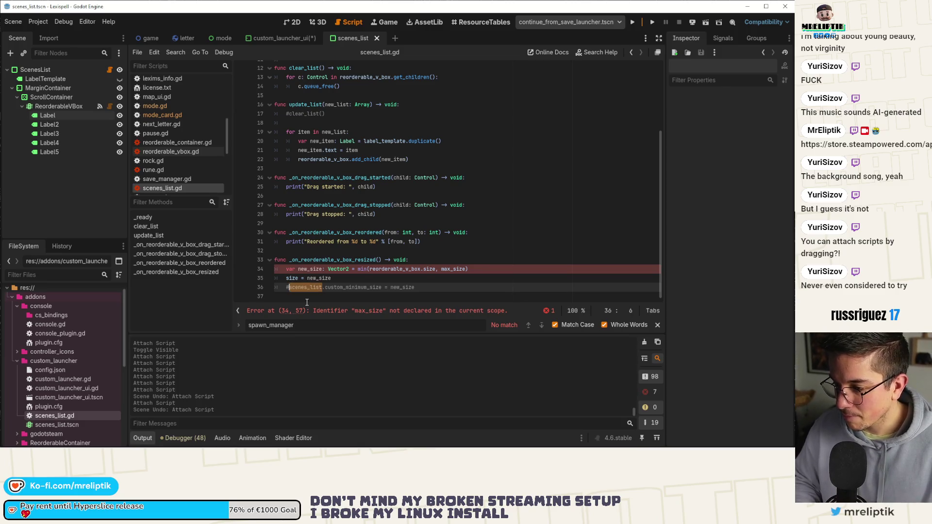
key(ctrl+Delete)
key(BackSpace)
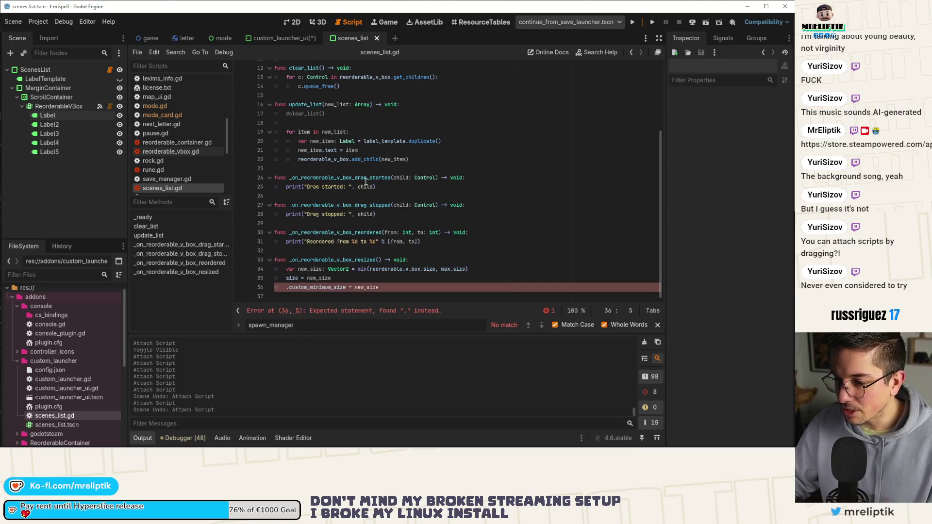
key(Delete)
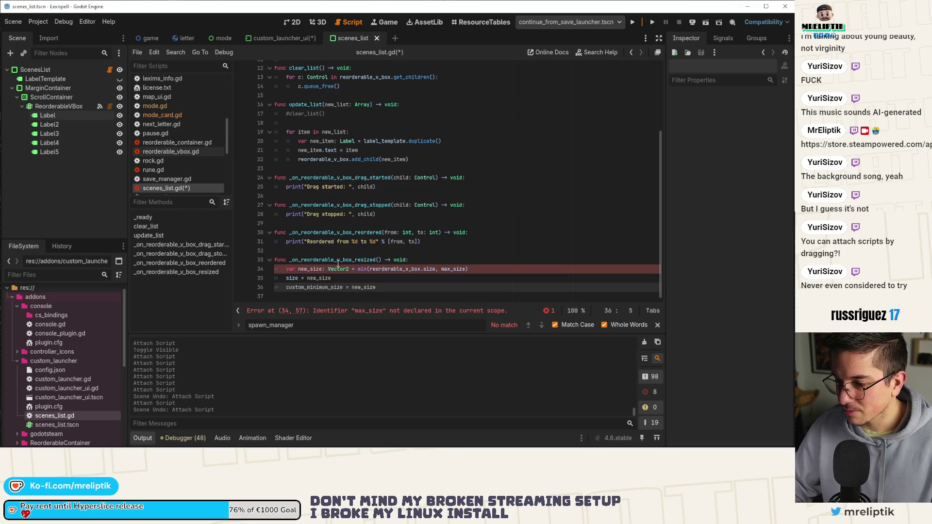
click(292, 280)
key(ctrl+s)
Uncomment the max_size export on line 4 and save the custom_launcher_ui scene
scroll(340, 185, up, 4)
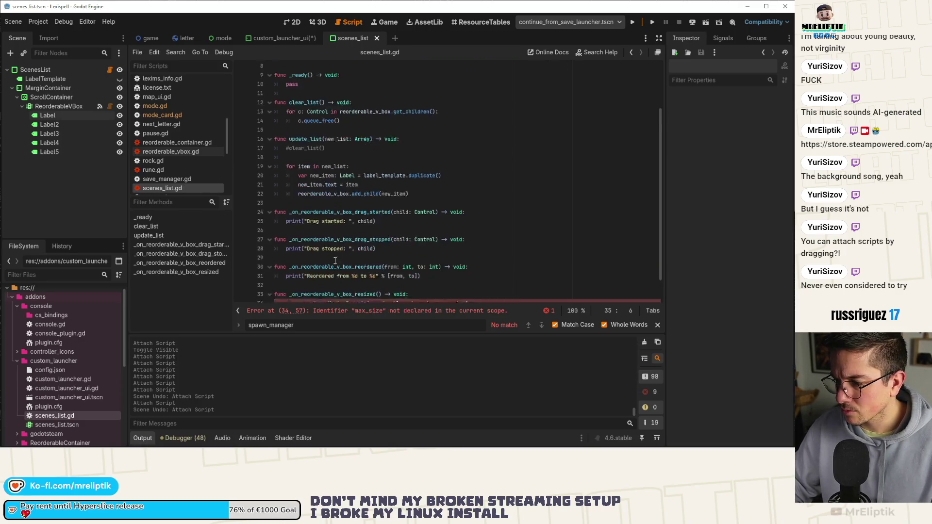
click(325, 96)
key(ctrl+k)
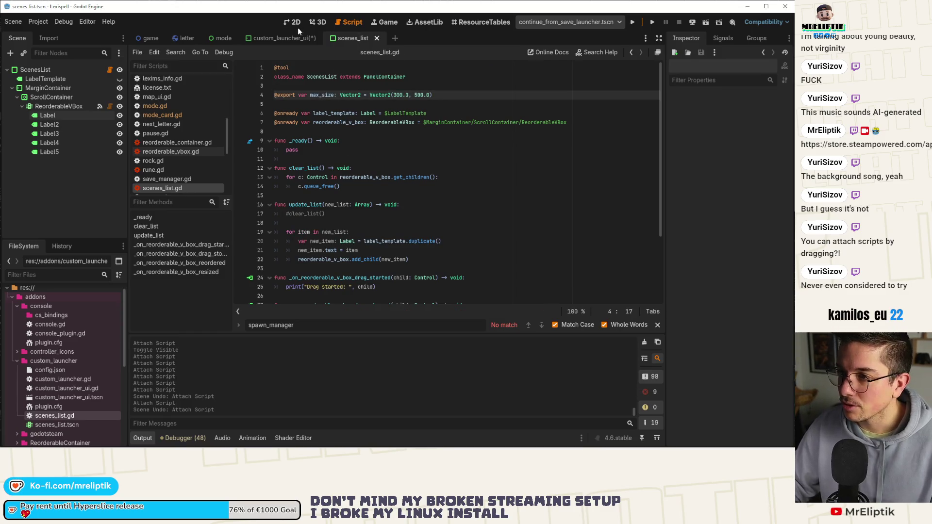
click(283, 39)
key(ctrl+s)
In the custom_launcher_ui script, delete the blank line 23
click(346, 38)
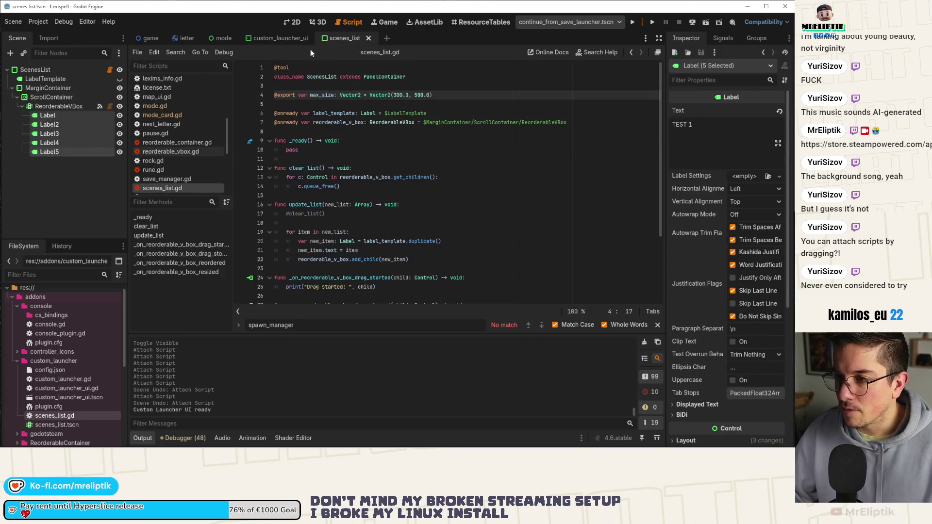
click(281, 39)
click(328, 159)
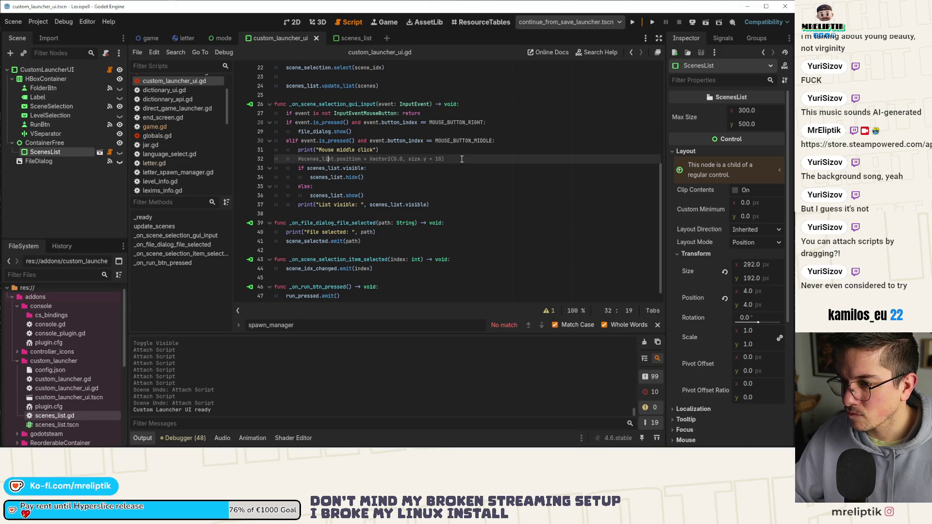
scroll(385, 174, up, 6)
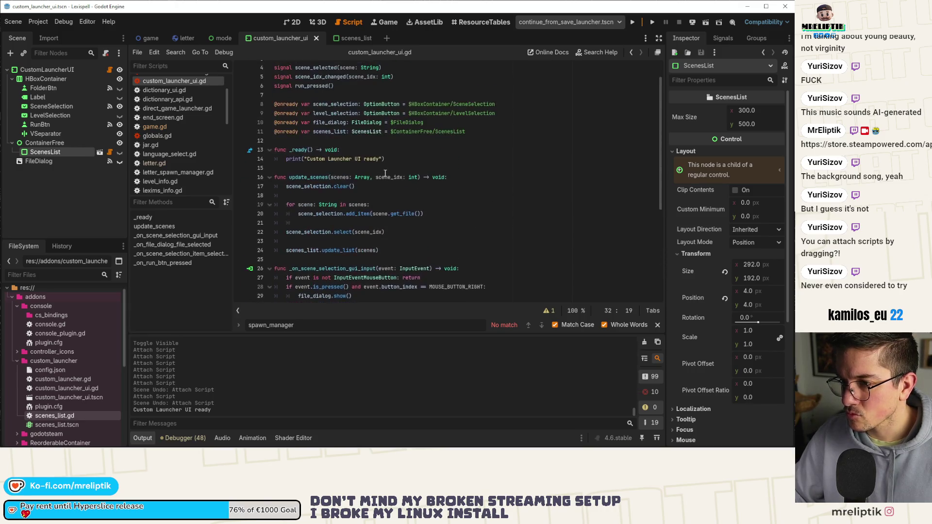
click(300, 240)
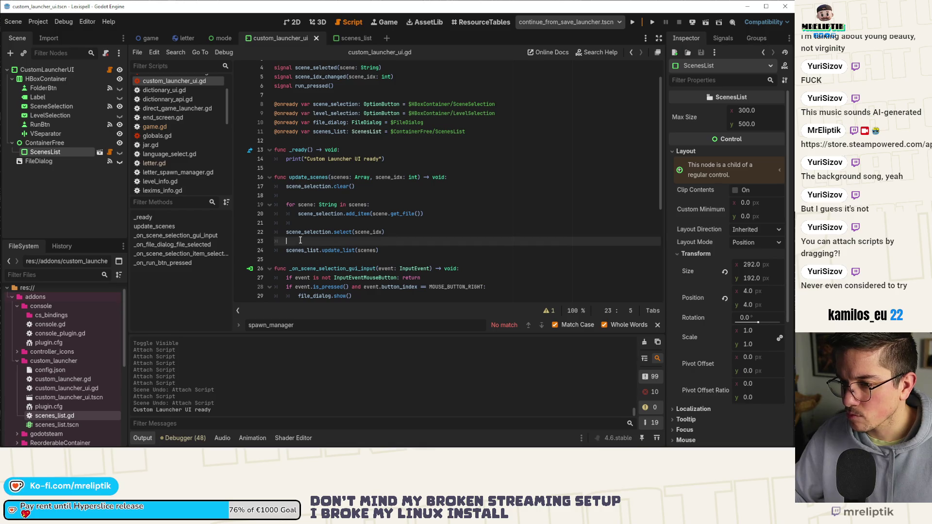
key(BackSpace)
key(BackSpace)
Start a scenes_list line inside _ready() using autocomplete, with an empty line above it
click(395, 151)
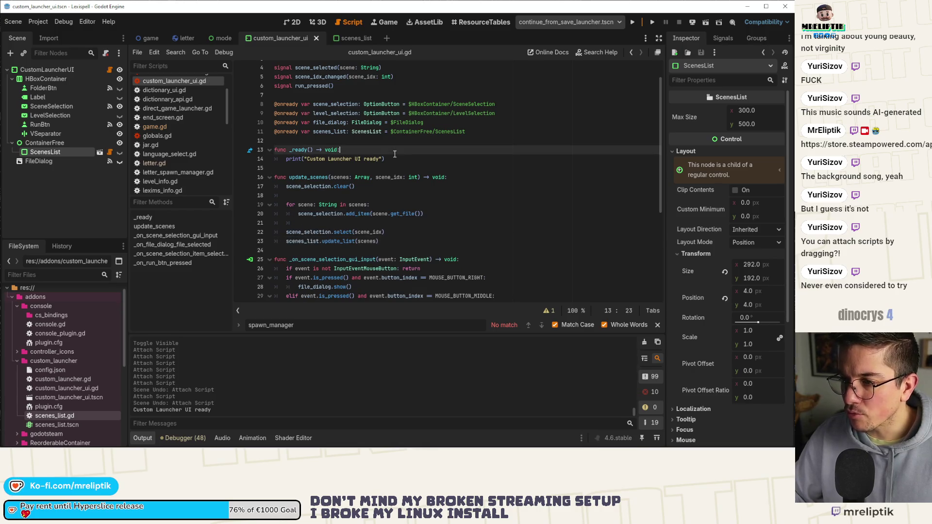
key(Return)
double_click(328, 131)
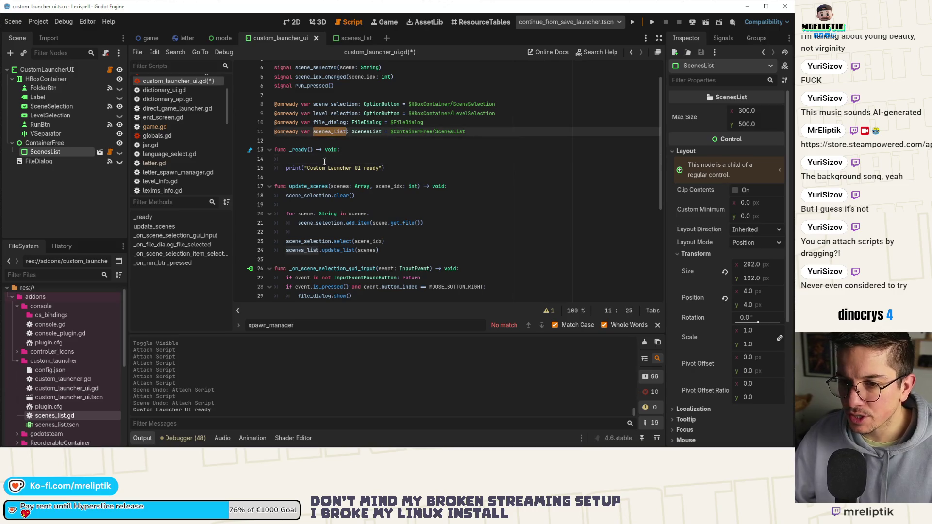
click(320, 161)
text(sce)
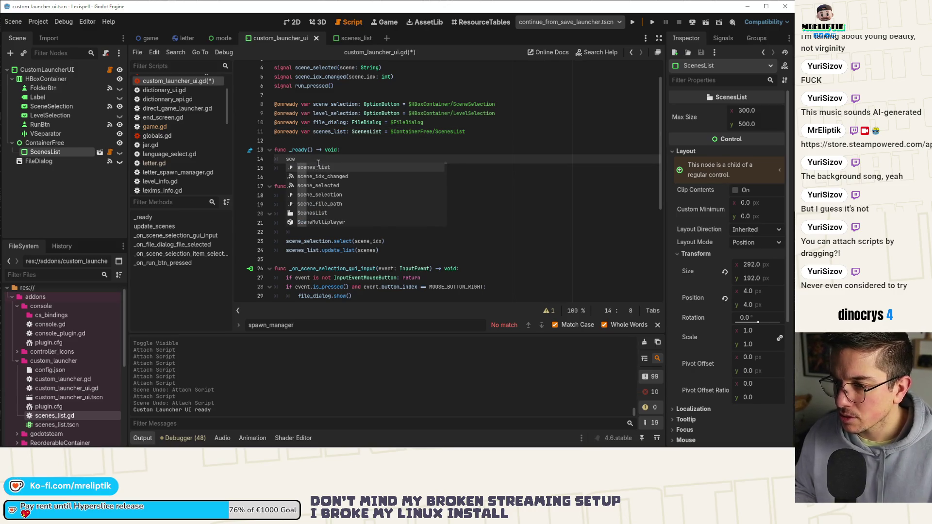
key(Return)
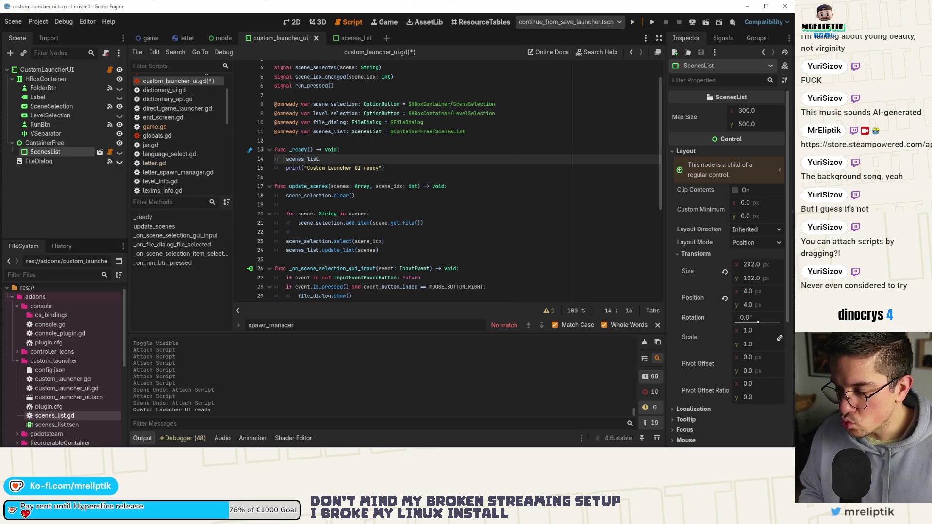
key(Home)
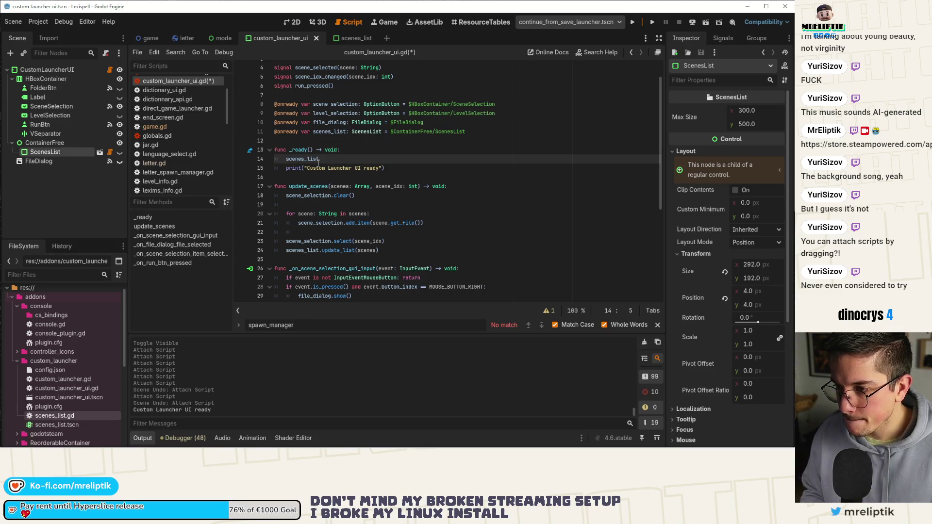
key(Return)
key(Up)
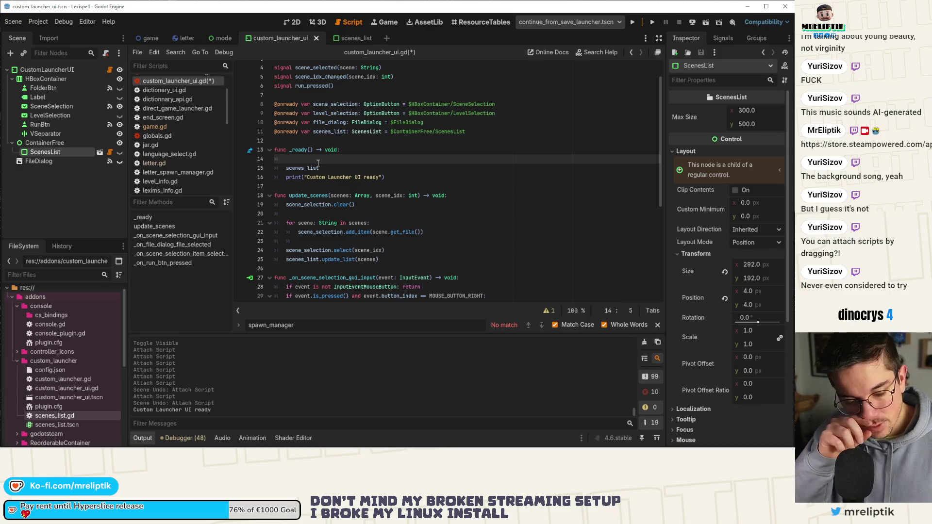
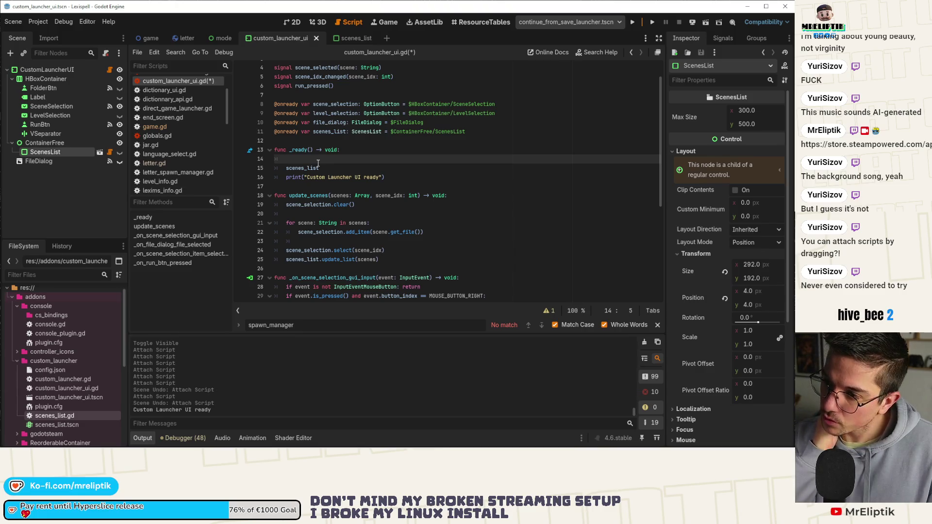
click(298, 144)
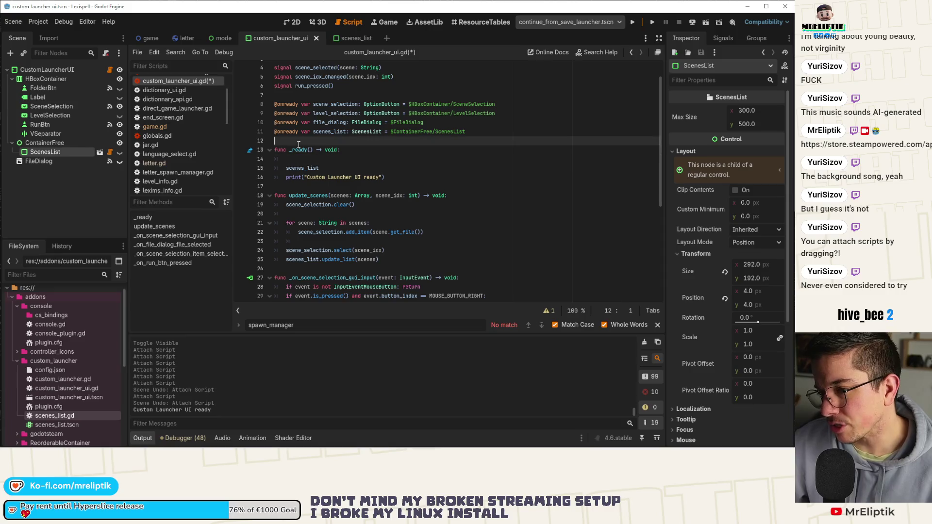
key(Return)
key(Return)
key(Up)
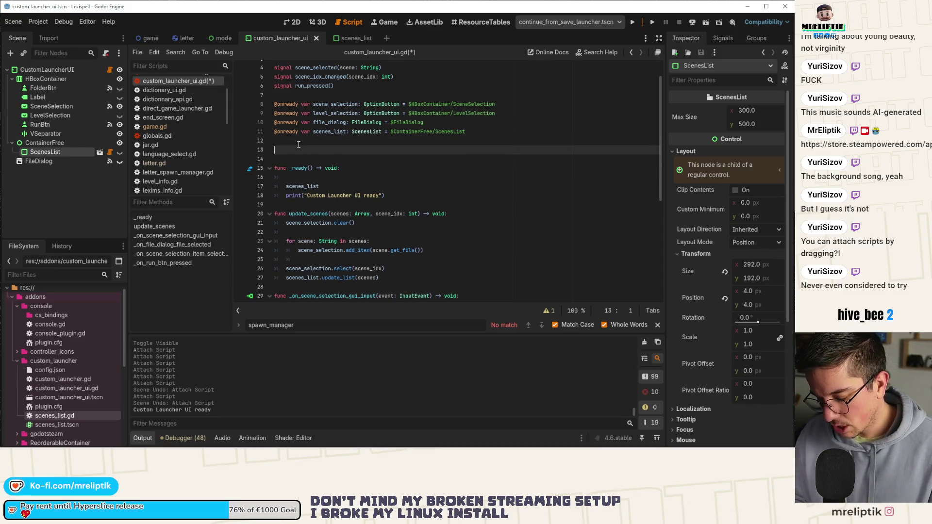
text(@onready var )
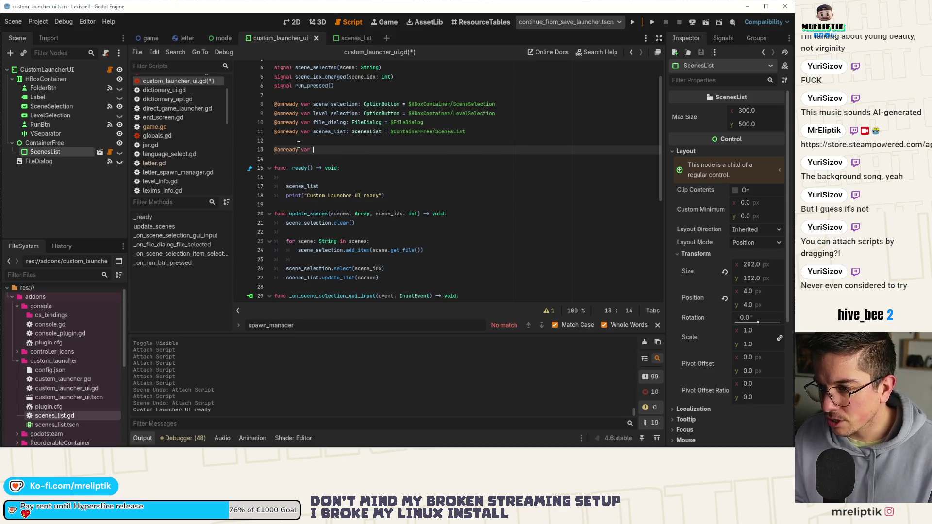
text(scenes_list_pos: )
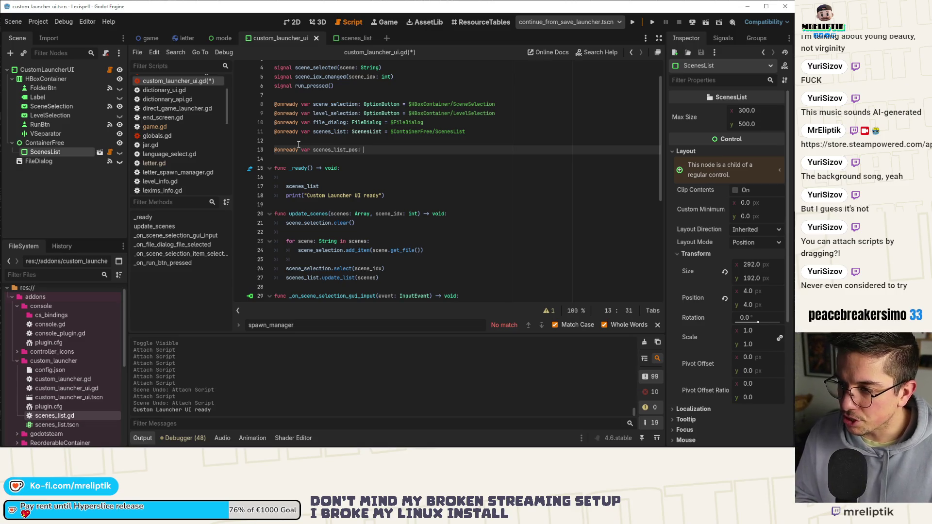
text(Vector2 = ScenesList.)
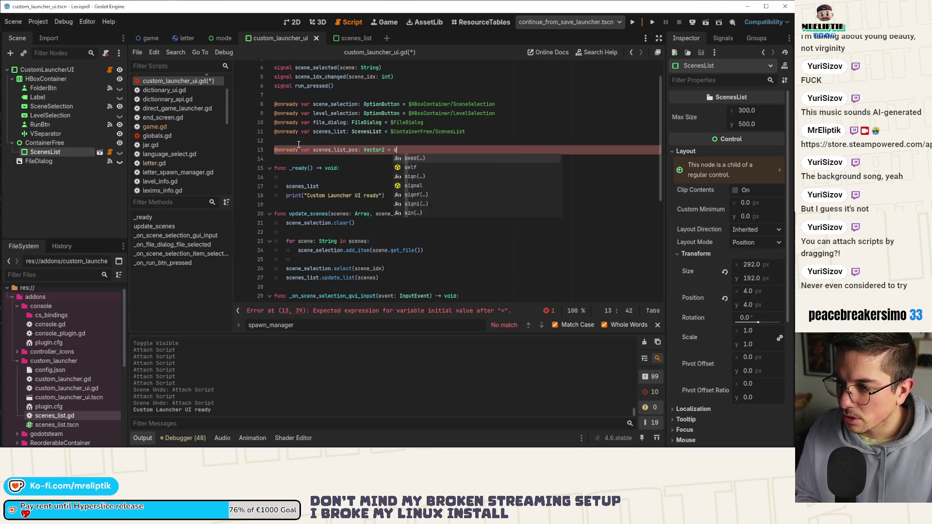
key(Left)
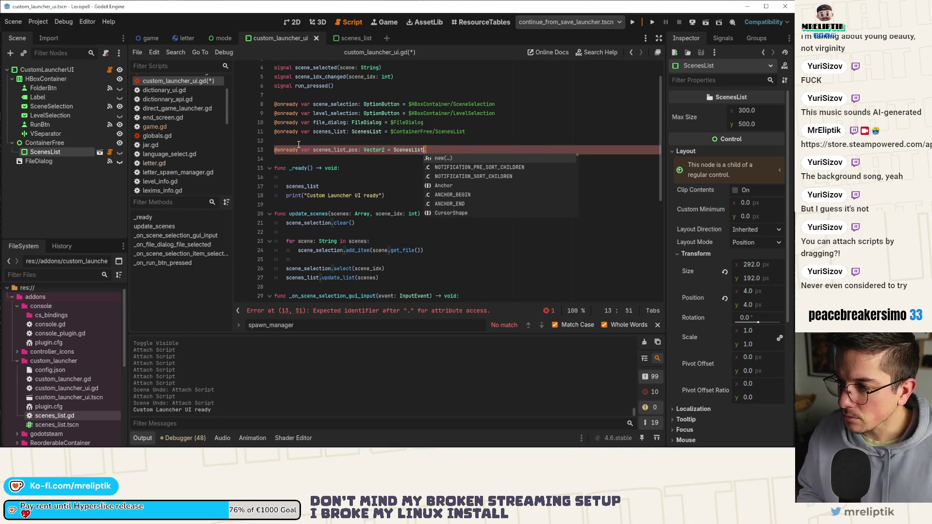
key(ctrl+BackSpace)
text(sc,ee)
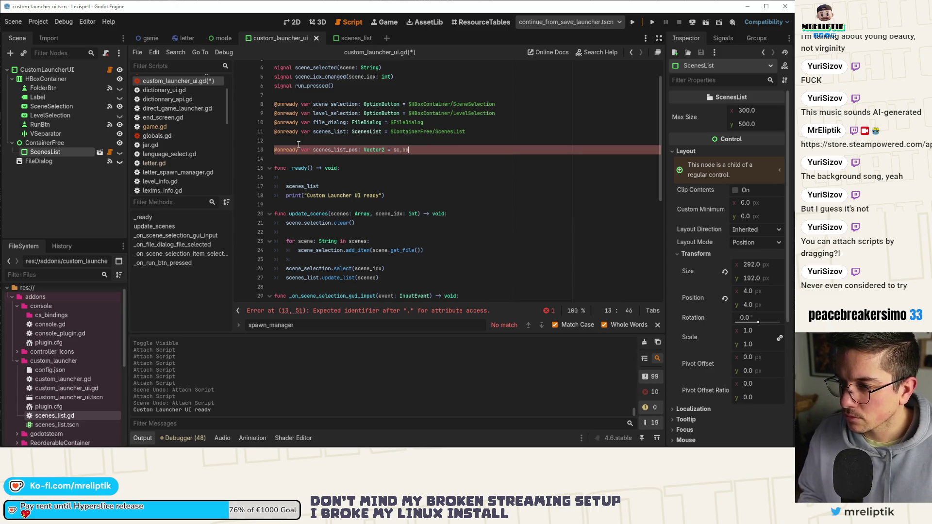
text(e,e)
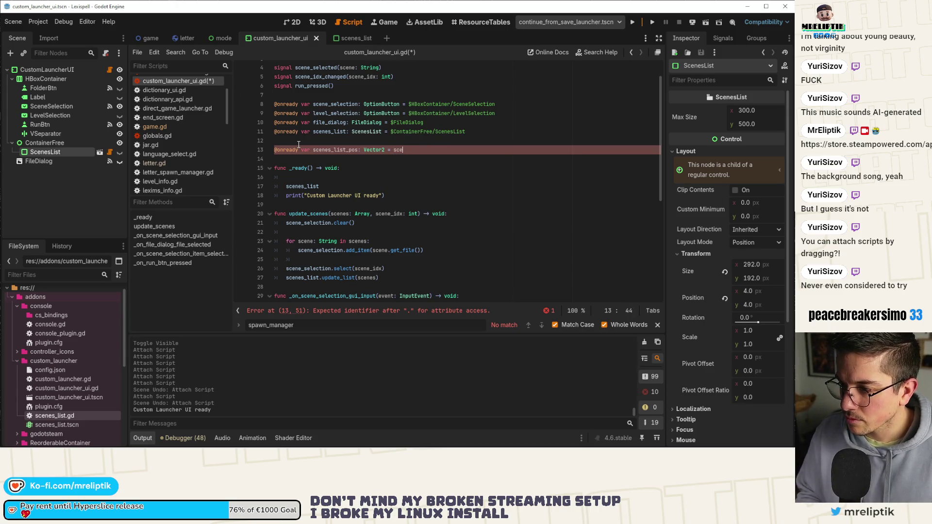
text(ne)
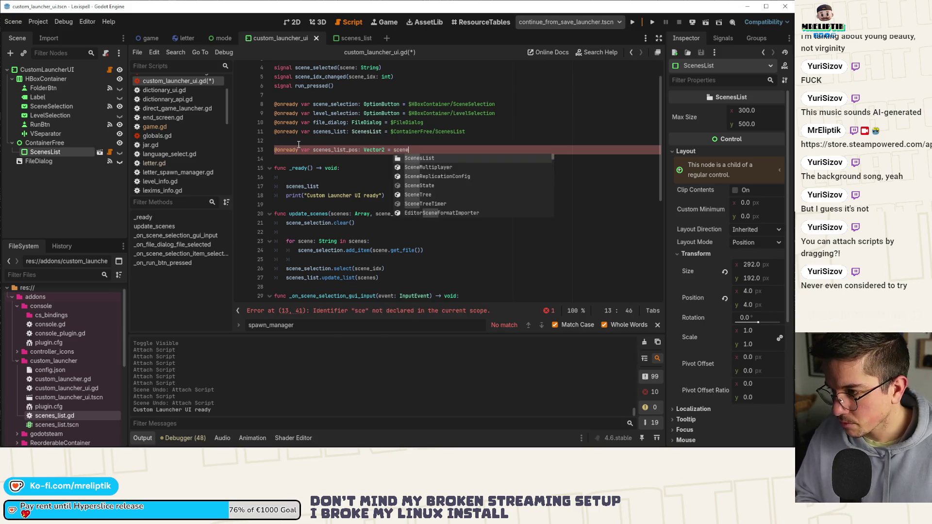
key(ctrl+z)
key(ctrl+z)
key(ctrl+z)
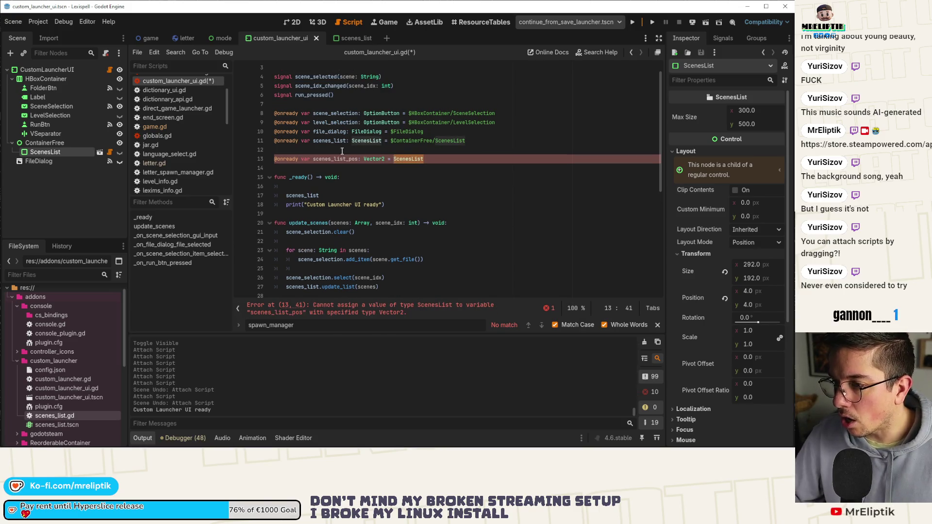
key(ctrl+z)
key(ctrl+z)
Finish the declaration as '= scenes_list.position', remove the blank line and save
click(335, 140)
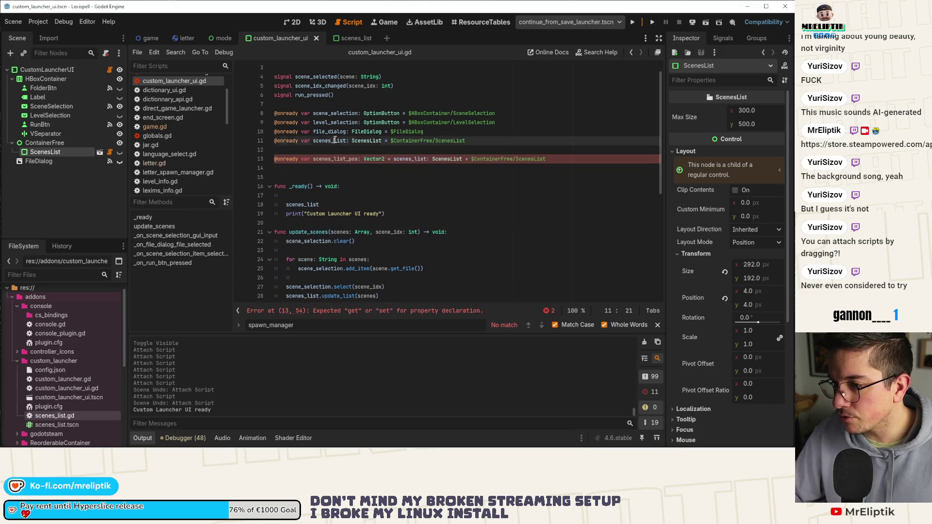
drag(426, 159, 599, 161)
key(BackSpace)
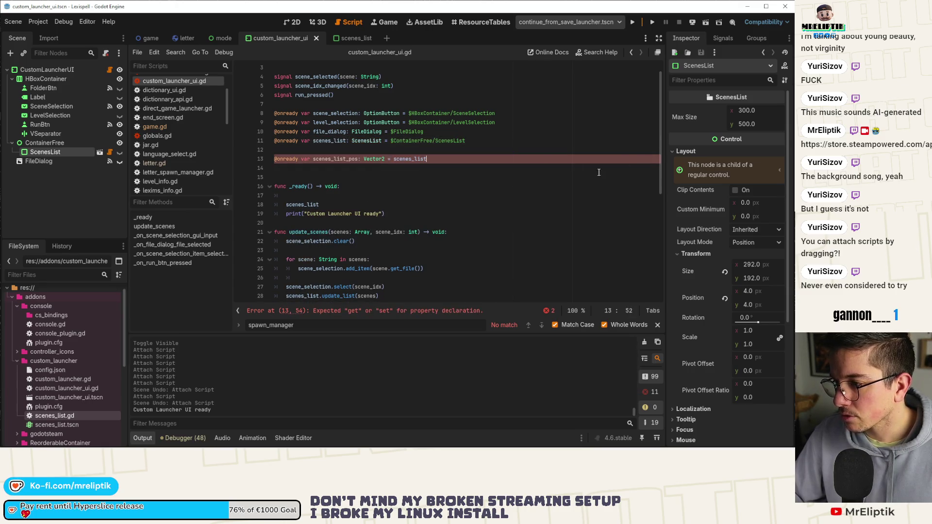
text(.position)
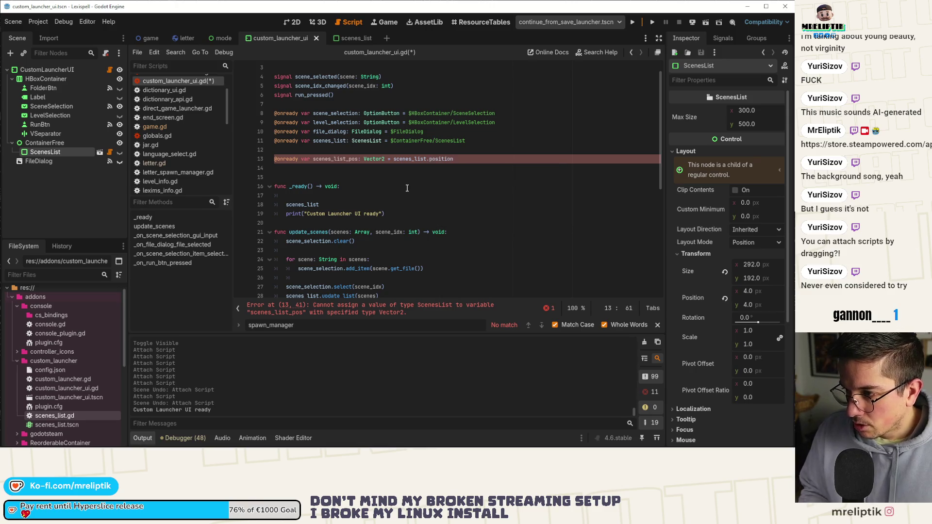
click(332, 168)
key(Delete)
key(ctrl+s)
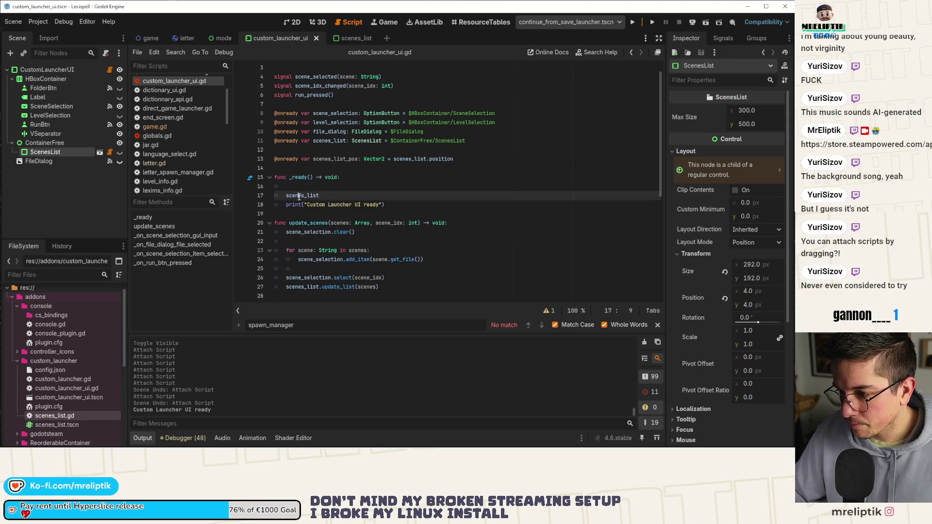
Delete the stray scenes_list line and the extra empty line in _ready
double_click(317, 195)
key(BackSpace)
key(ctrl+s)
key(Up)
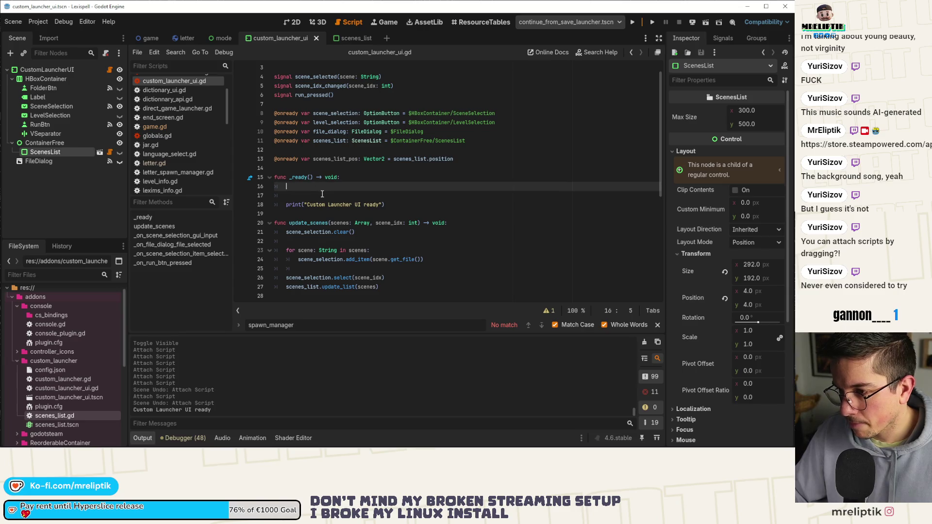
key(Delete)
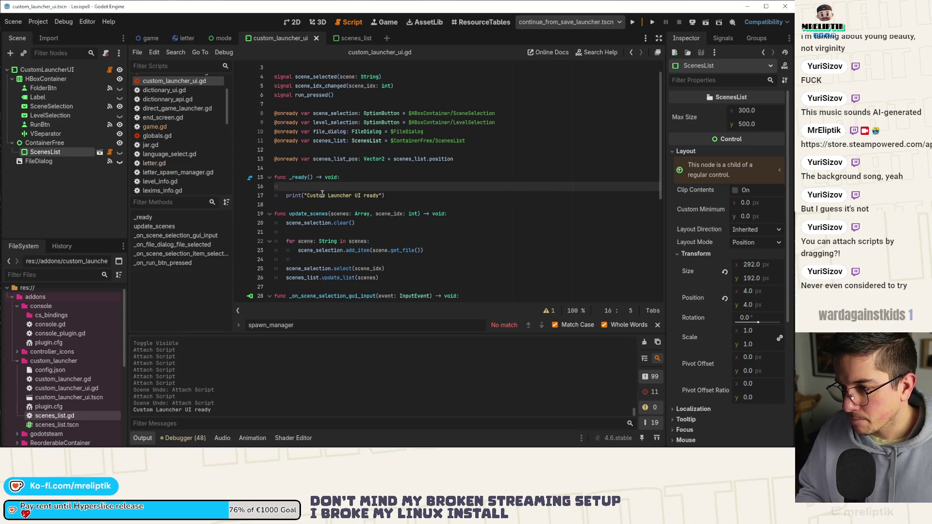
Add 'scenes_list.top_level = true' in _ready and save
text(scene)
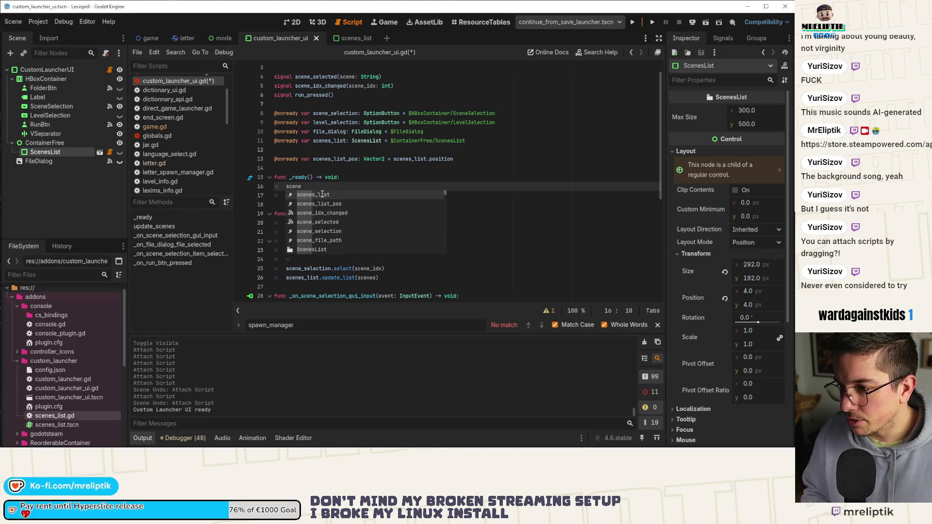
key(Return)
text(.tp)
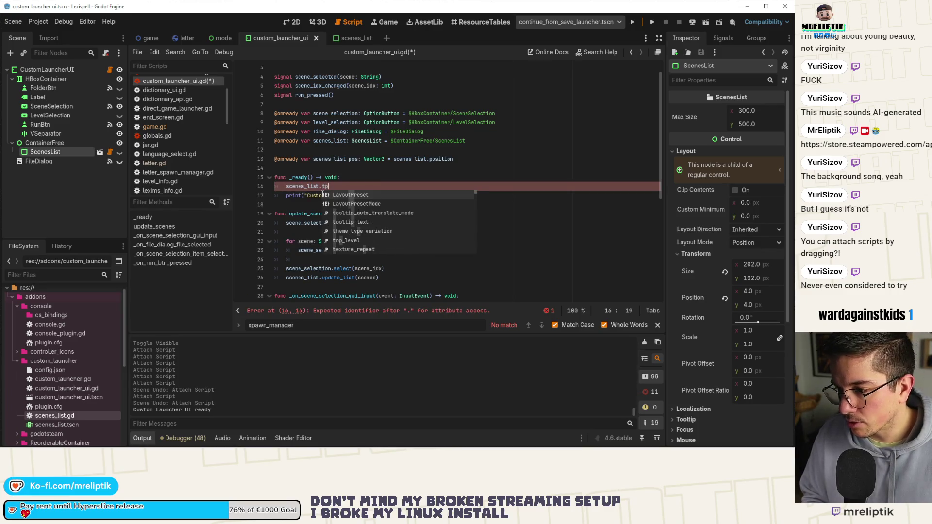
key(BackSpace)
key(BackSpace)
text(op)
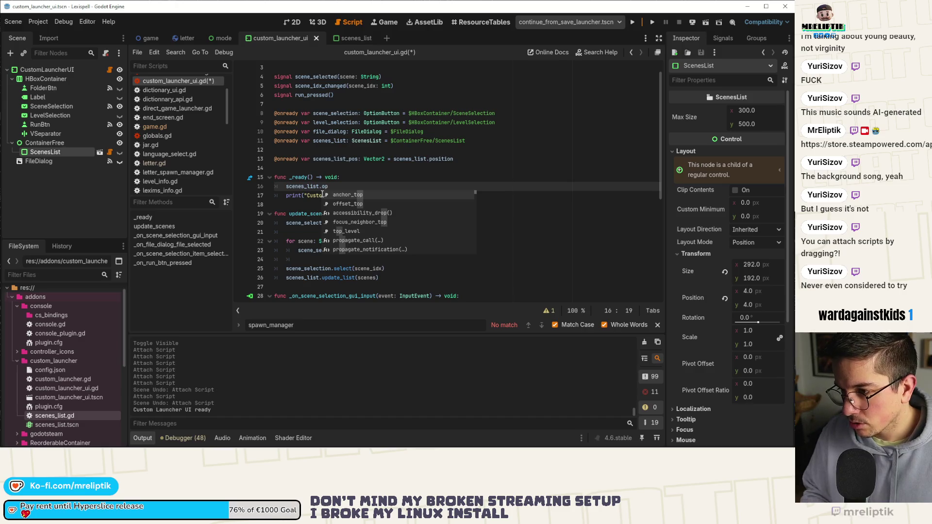
key(Down)
key(Down)
key(Down)
key(Return)
text(= tru)
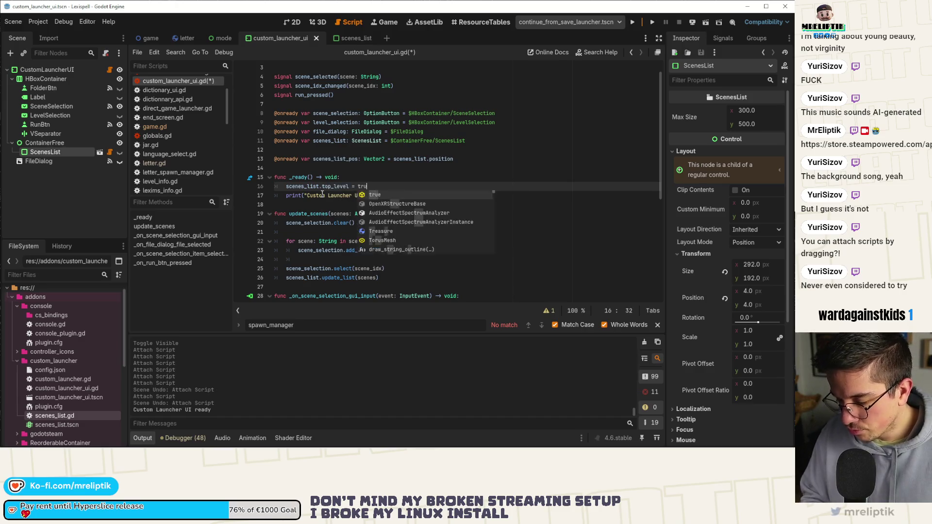
text(e)
key(ctrl+s)
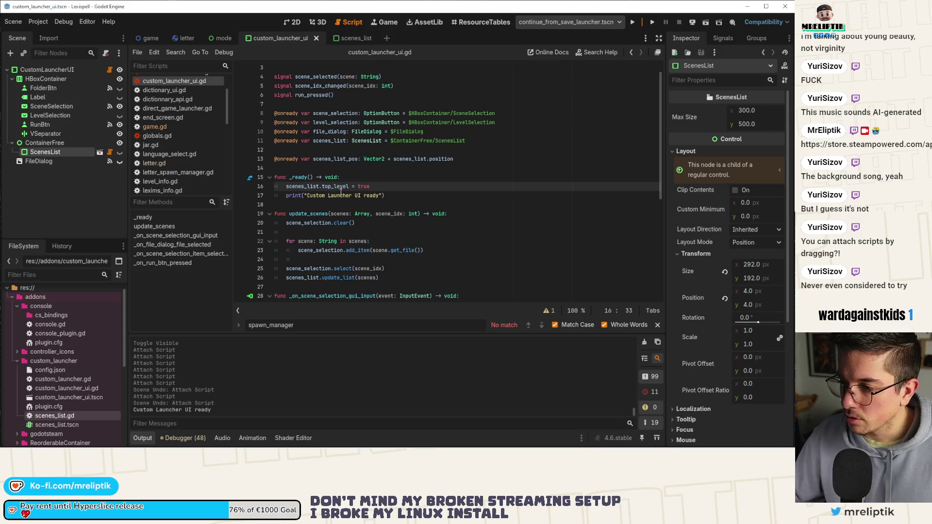
Add 'scenes_list.global_position = global_position + scenes_list_pos' and save the script
key(Return)
text(sc)
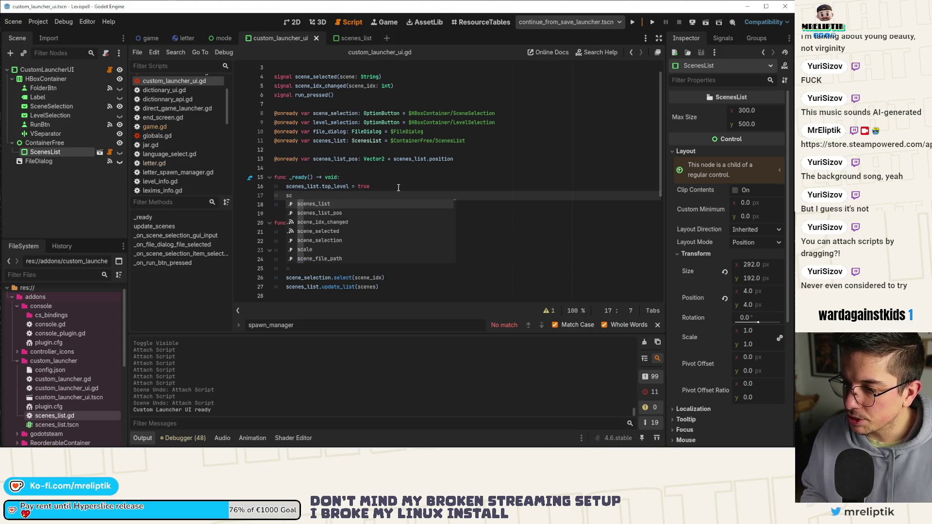
key(Return)
text(.se)
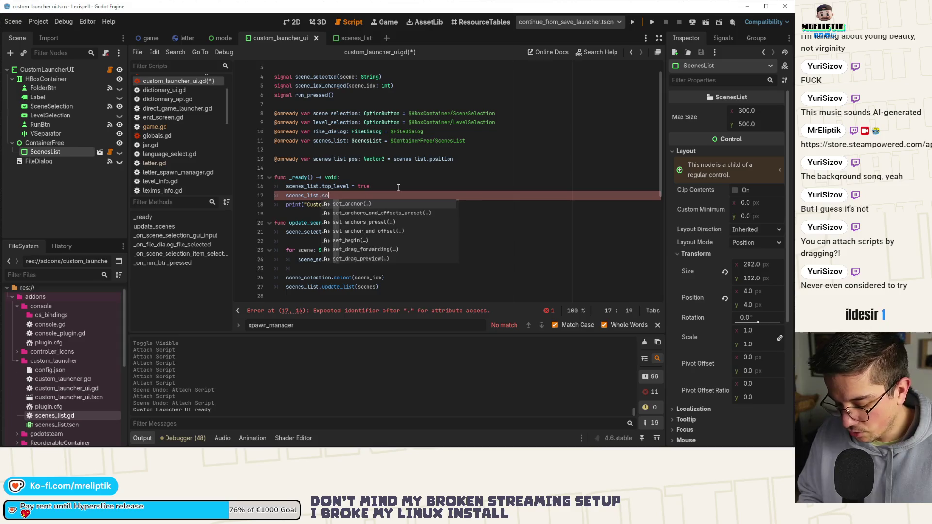
key(Escape)
key(BackSpace)
key(BackSpace)
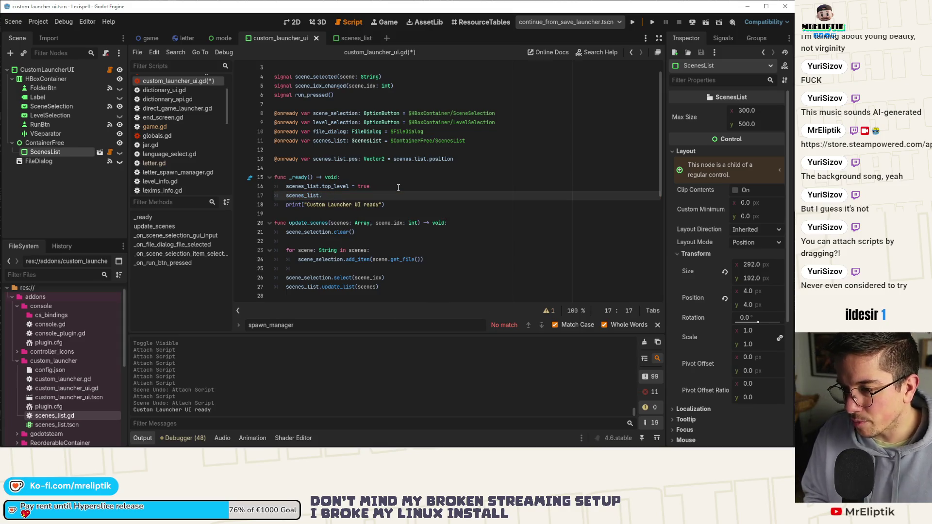
text(global_position =)
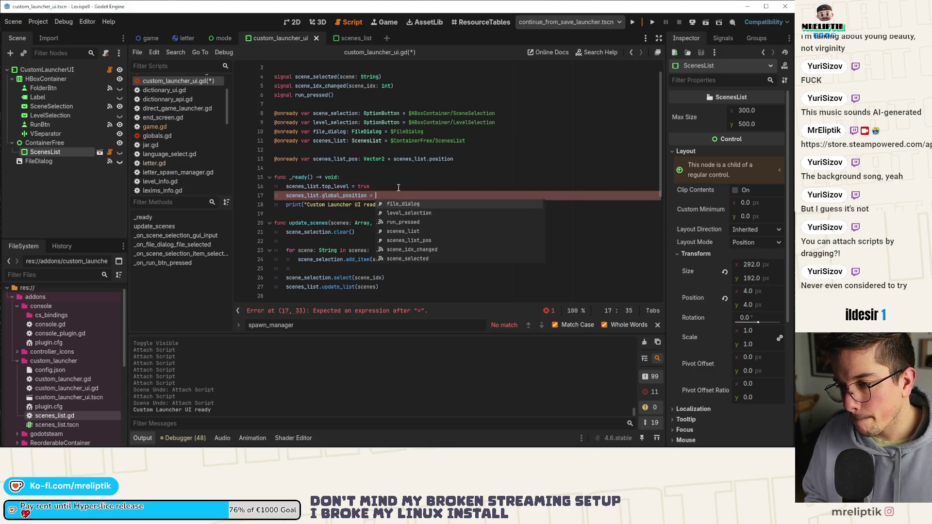
text( global_position)
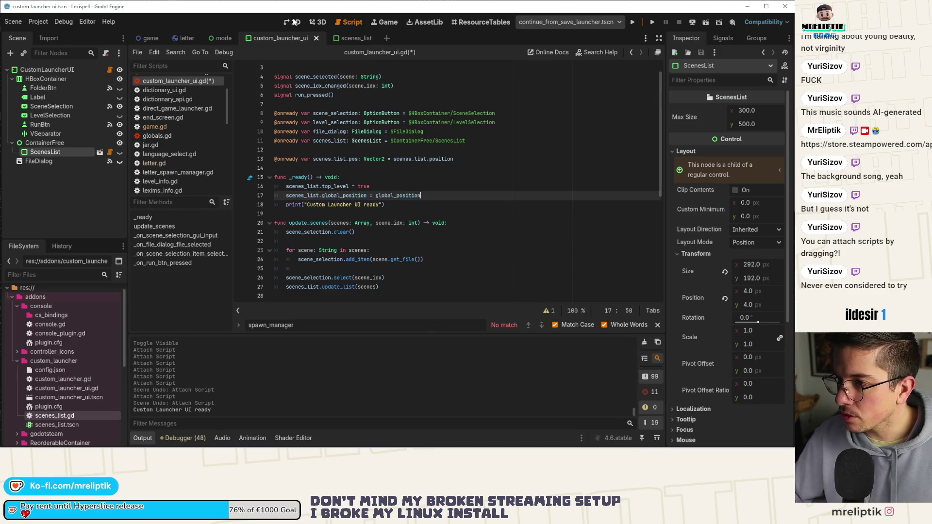
click(294, 22)
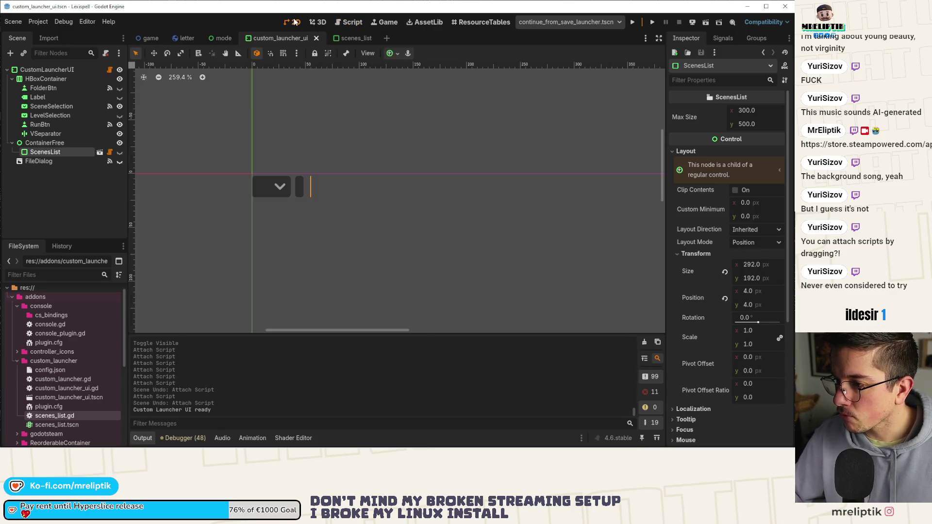
click(109, 70)
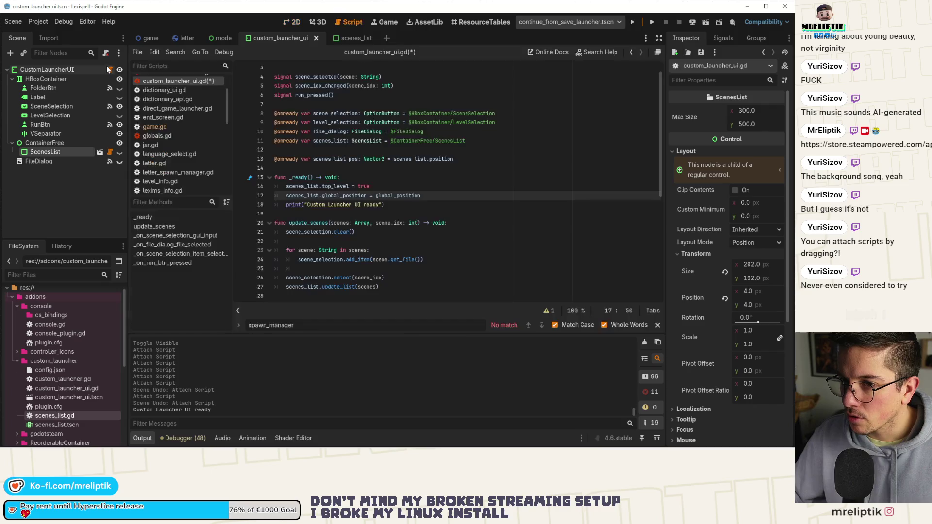
click(448, 200)
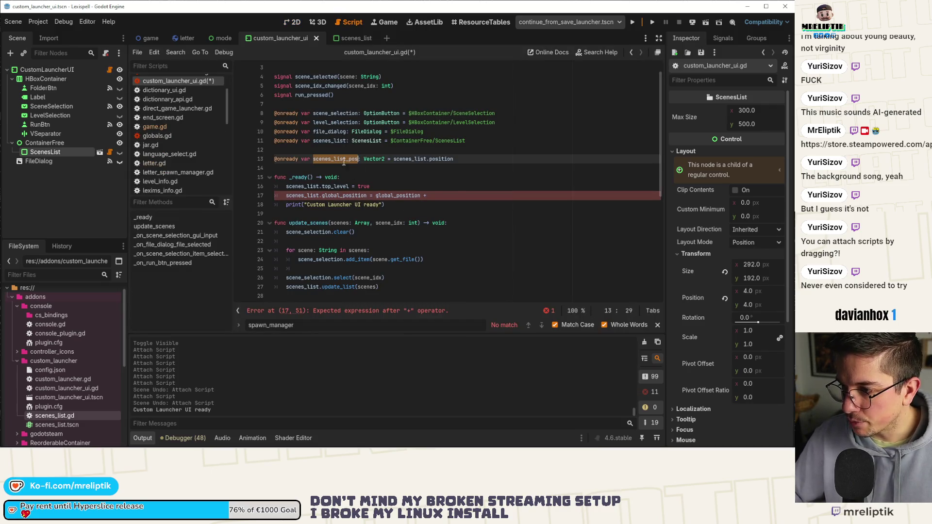
click(449, 199)
text(scenes_list_pos)
key(ctrl+s)
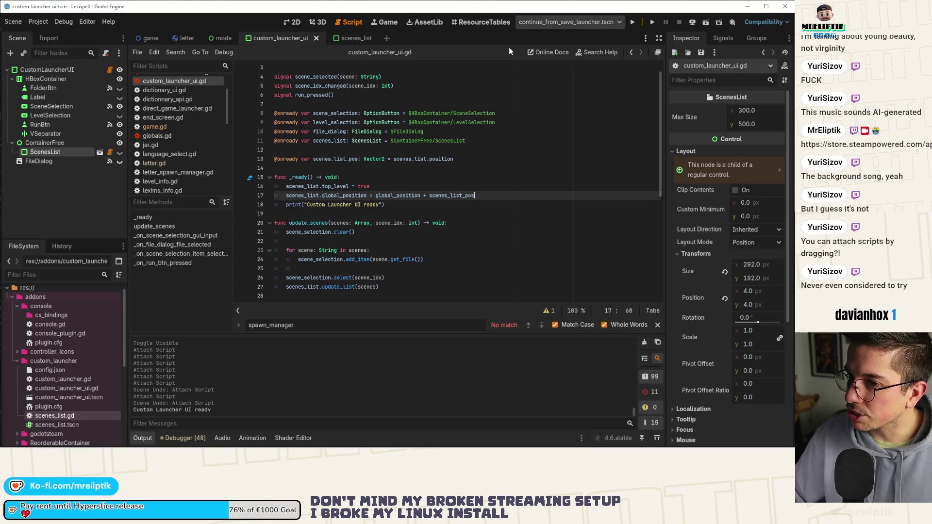
scroll(443, 195, down, 4)
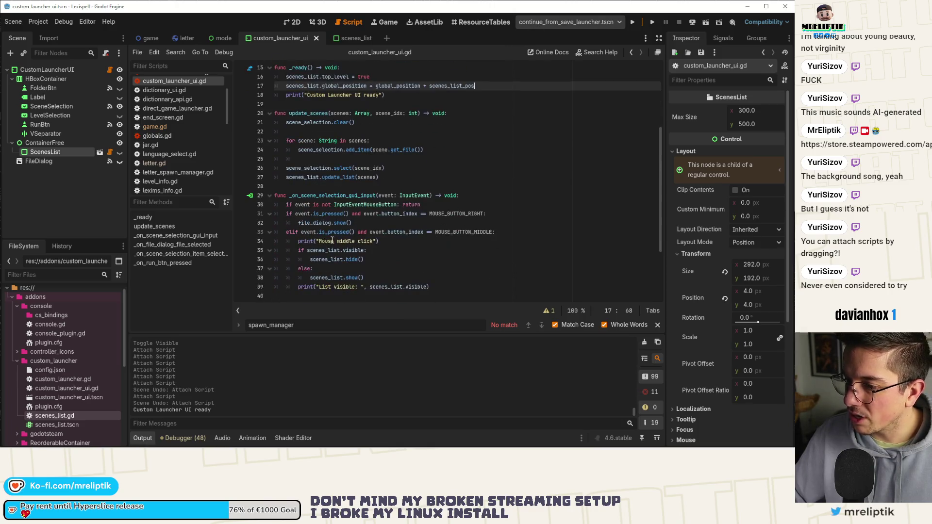
Show the scenes_list scene in the 2D editor, zoom in, and select the TEST 1 label
click(354, 37)
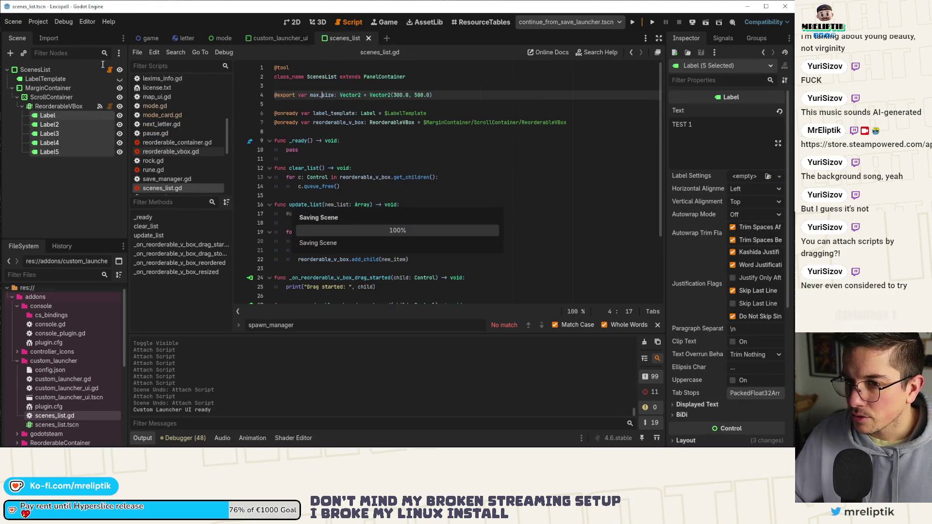
click(35, 69)
click(291, 23)
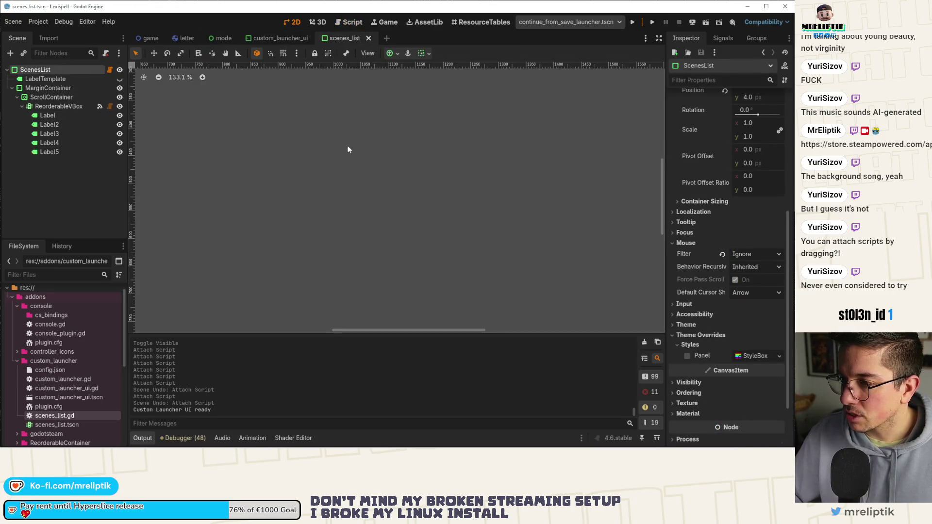
scroll(291, 143, up, 10)
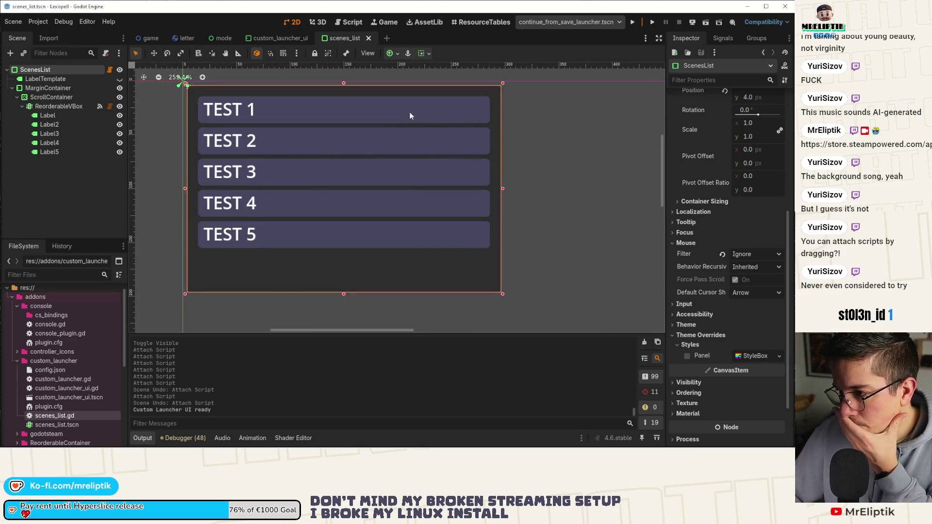
click(409, 115)
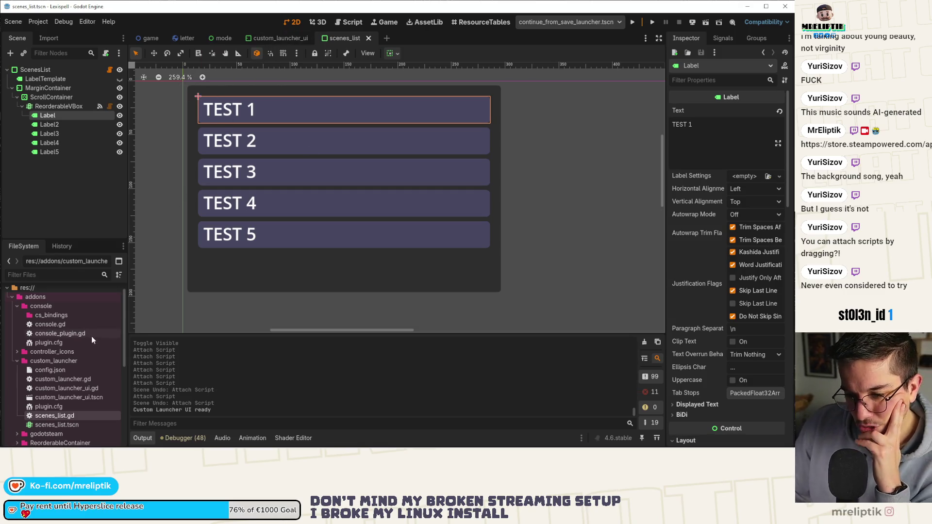
double_click(68, 380)
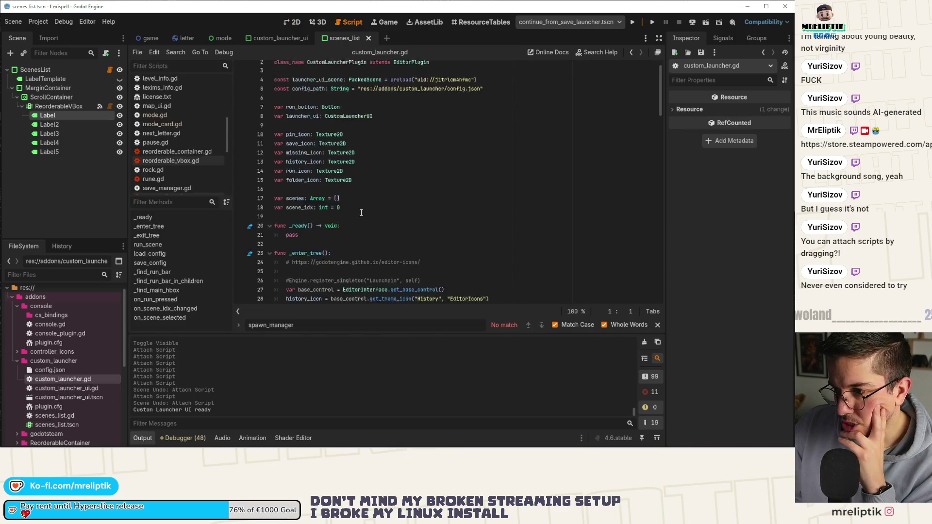
scroll(361, 213, down, 7)
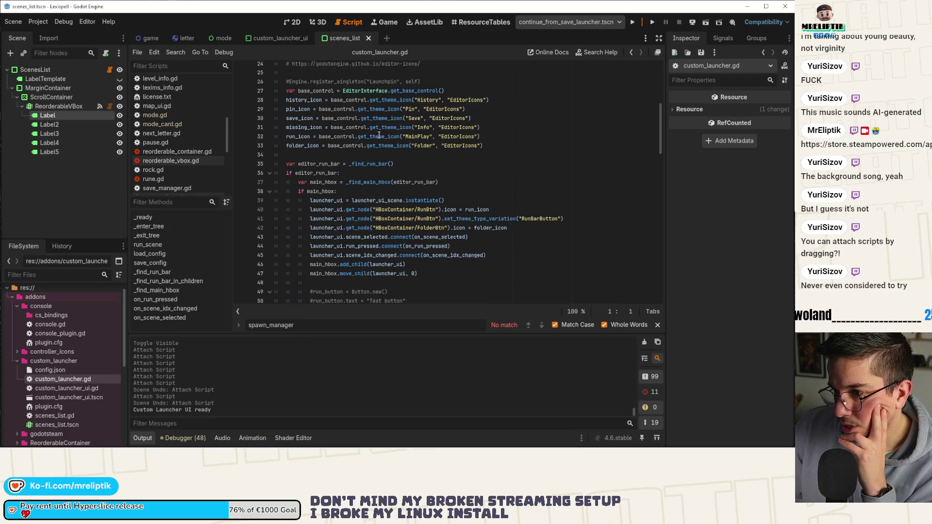
scroll(379, 135, up, 2)
double_click(340, 159)
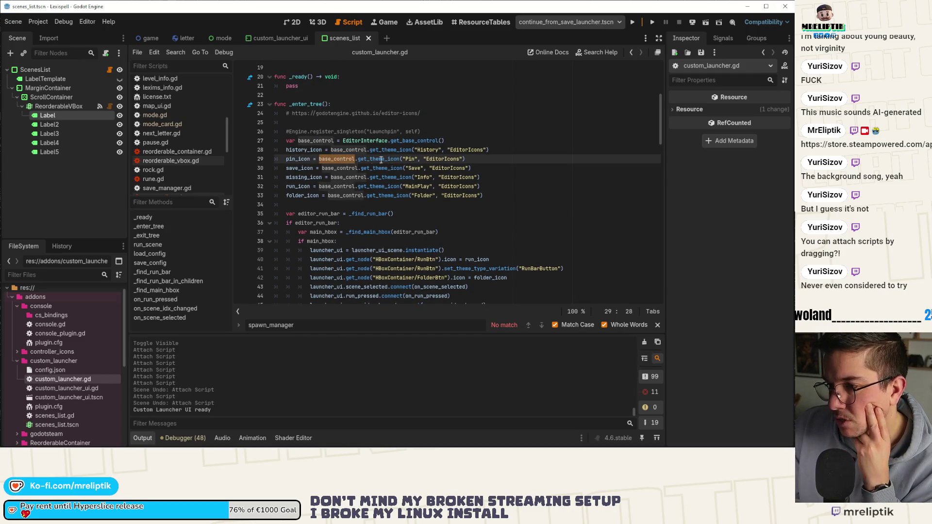
double_click(380, 159)
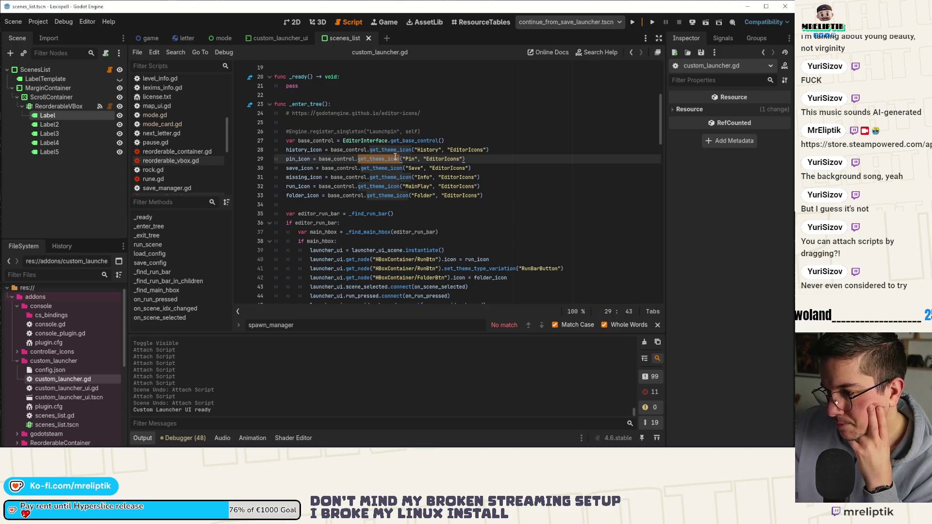
scroll(403, 165, down, 2)
double_click(450, 214)
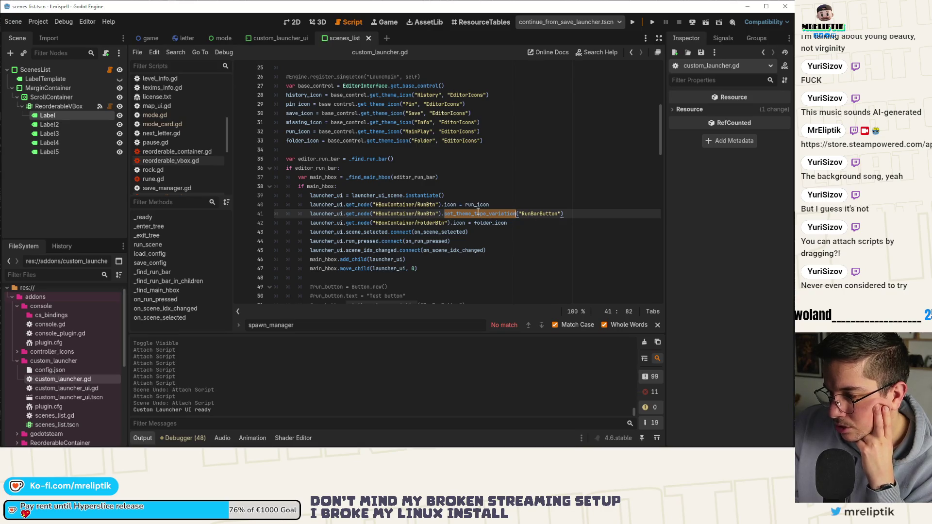
scroll(478, 213, down, 3)
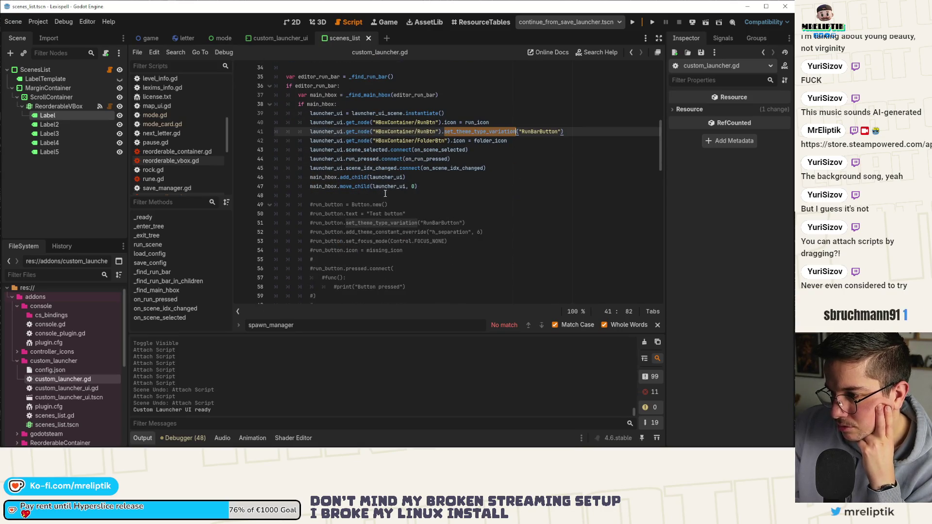
scroll(385, 193, up, 3)
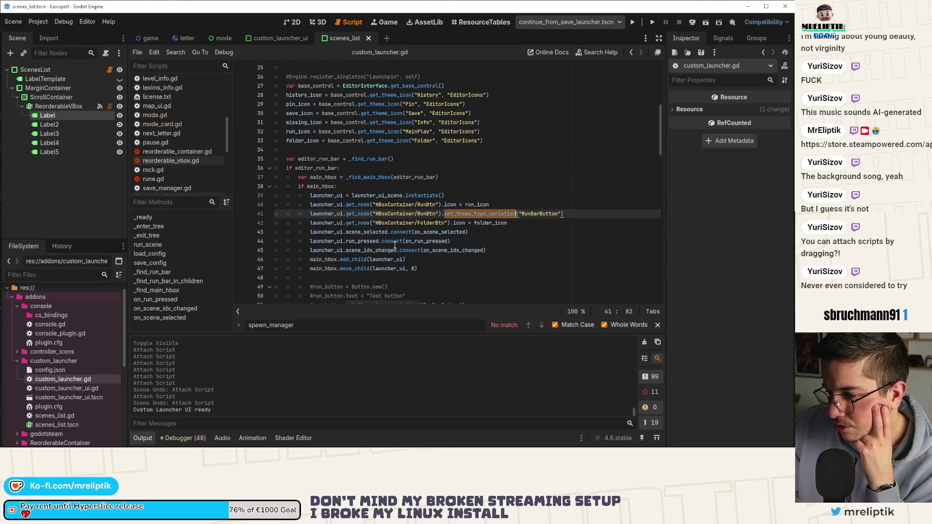
scroll(435, 237, up, 5)
scroll(391, 227, down, 4)
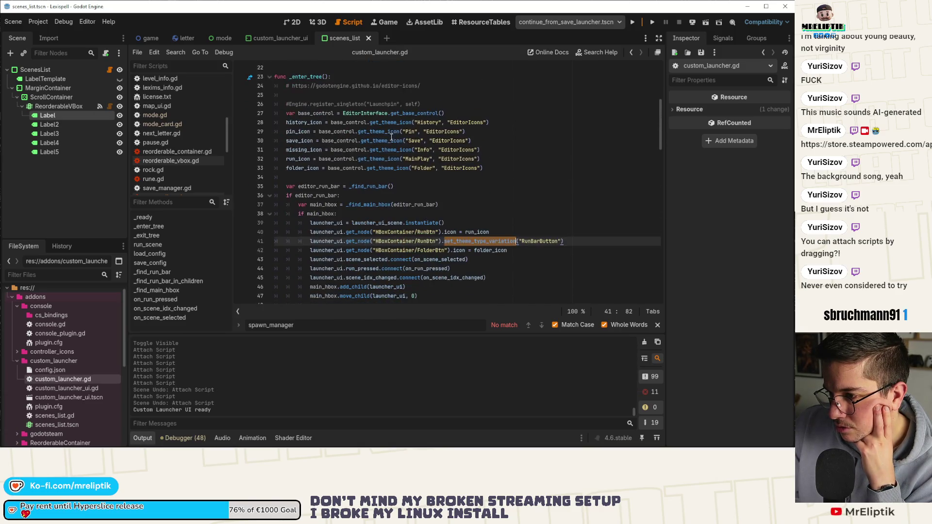
double_click(408, 113)
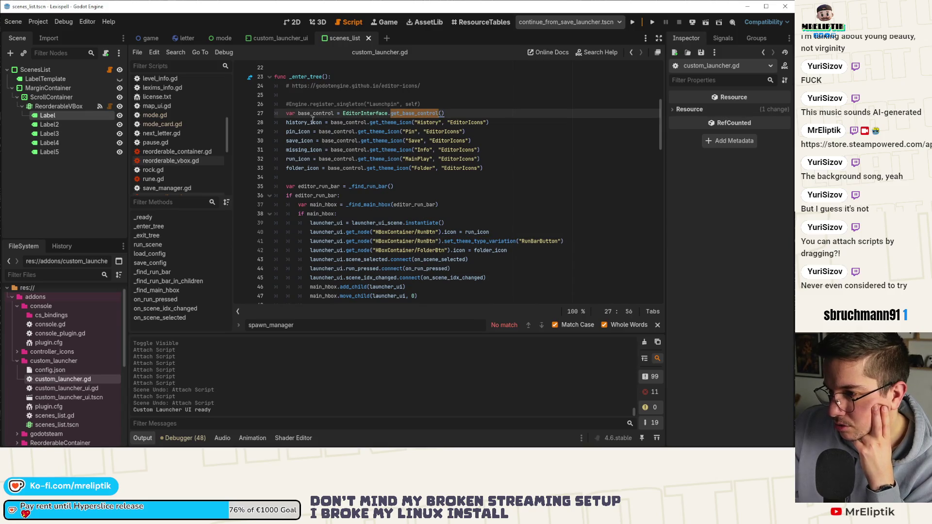
scroll(310, 175, down, 5)
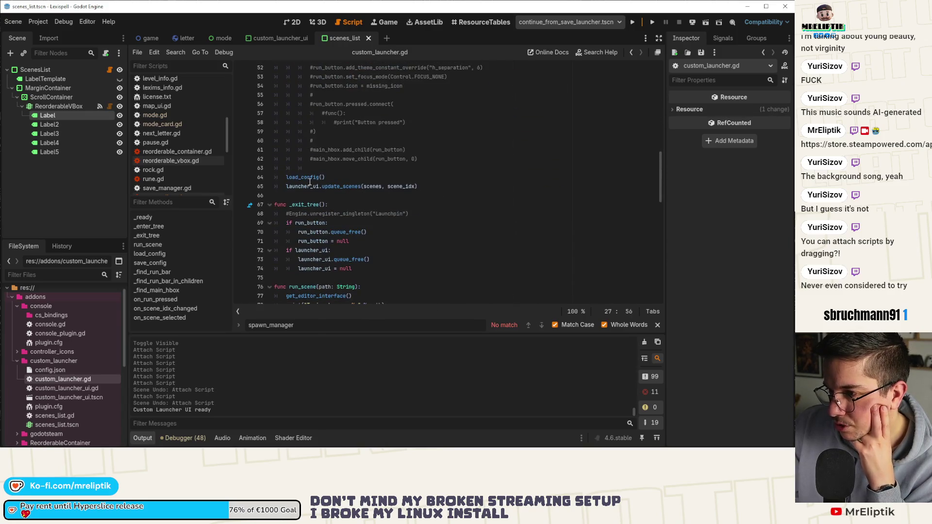
scroll(309, 186, down, 4)
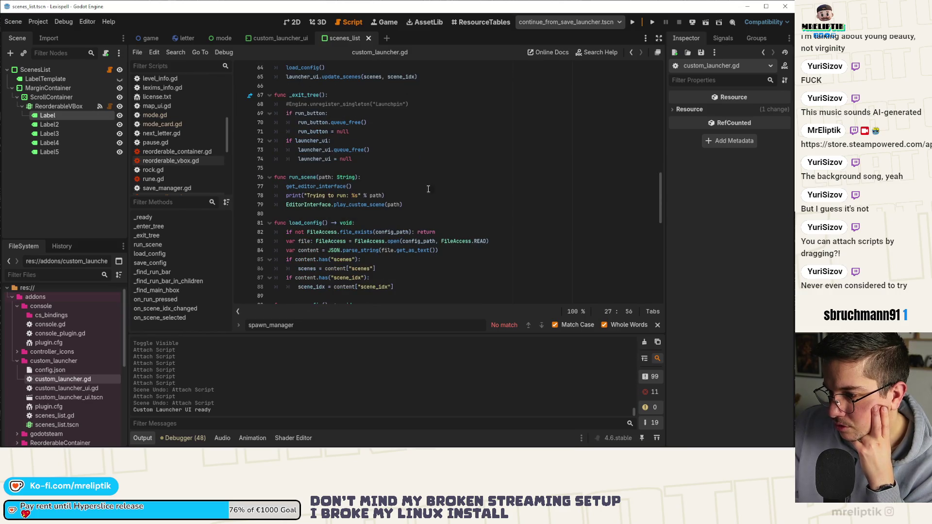
scroll(442, 184, up, 13)
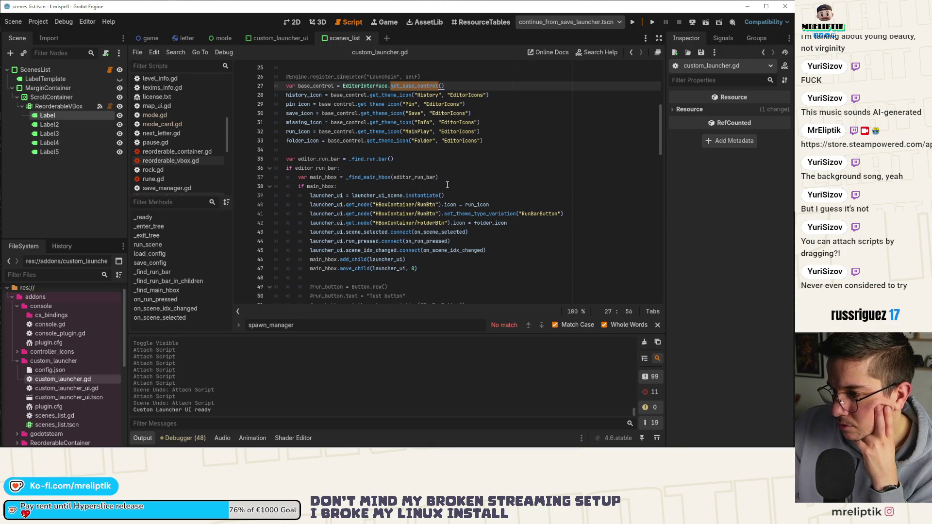
double_click(369, 177)
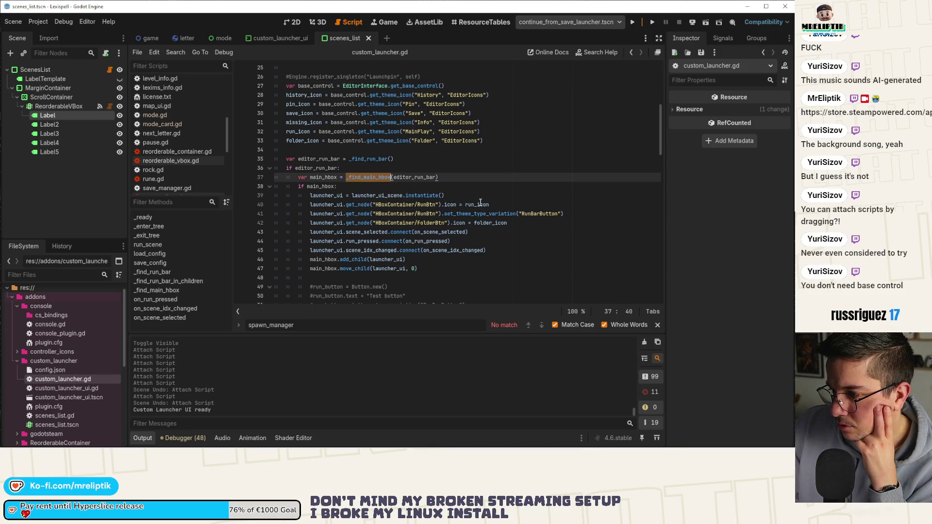
double_click(469, 214)
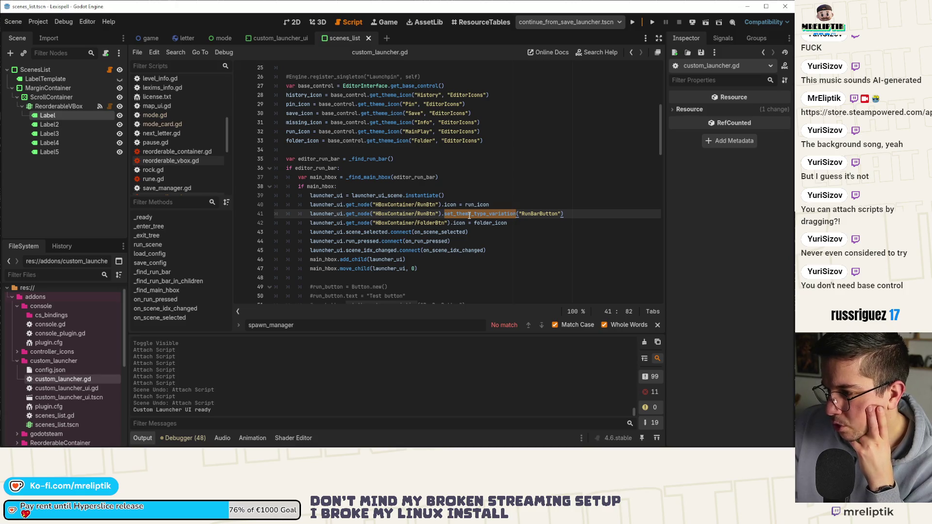
text(s)
click(457, 214)
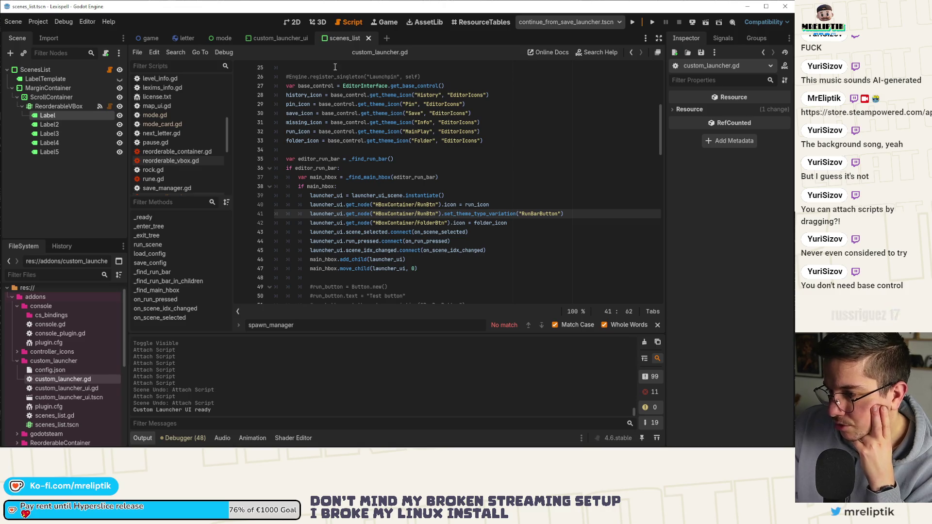
click(293, 22)
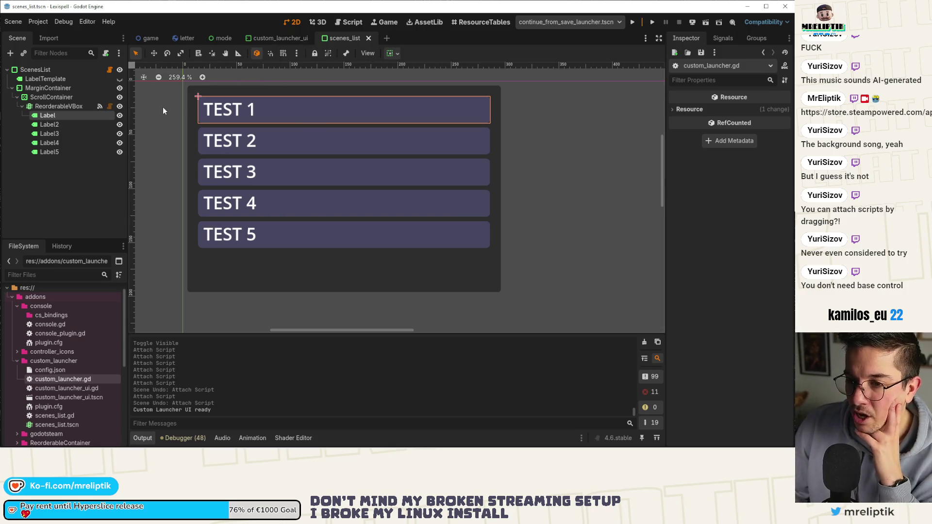
click(277, 90)
click(541, 23)
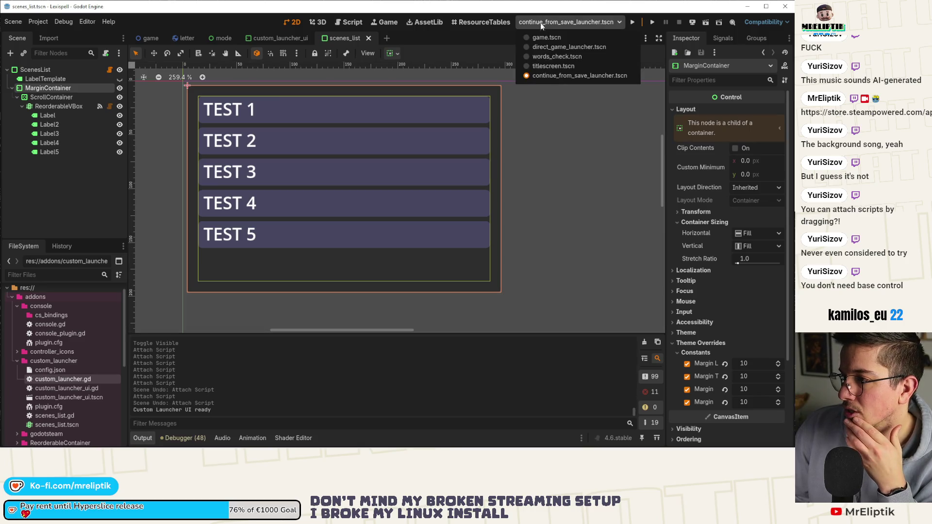
click(520, 25)
click(525, 24)
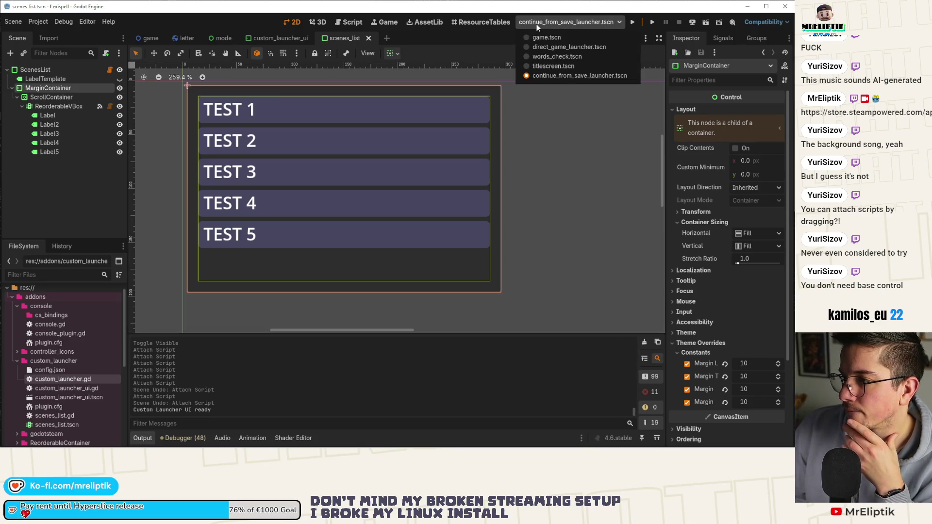
click(534, 25)
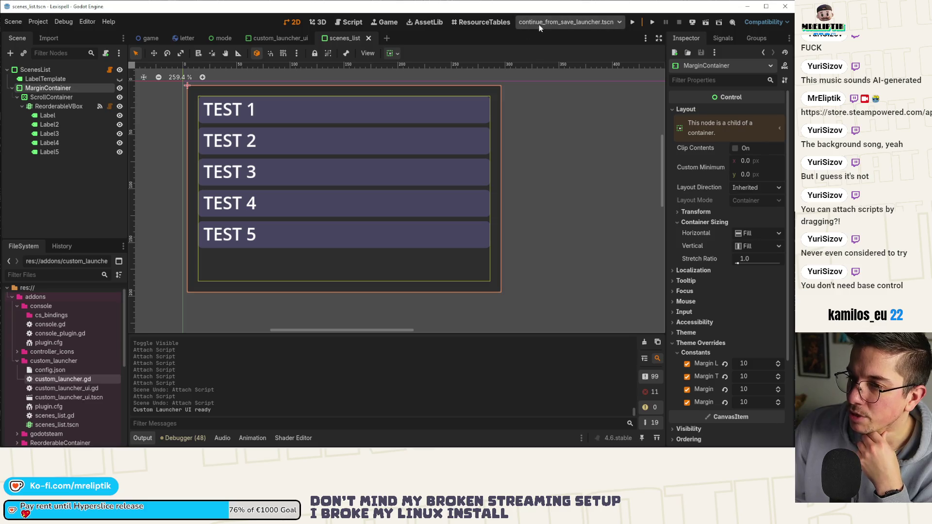
click(542, 24)
click(543, 24)
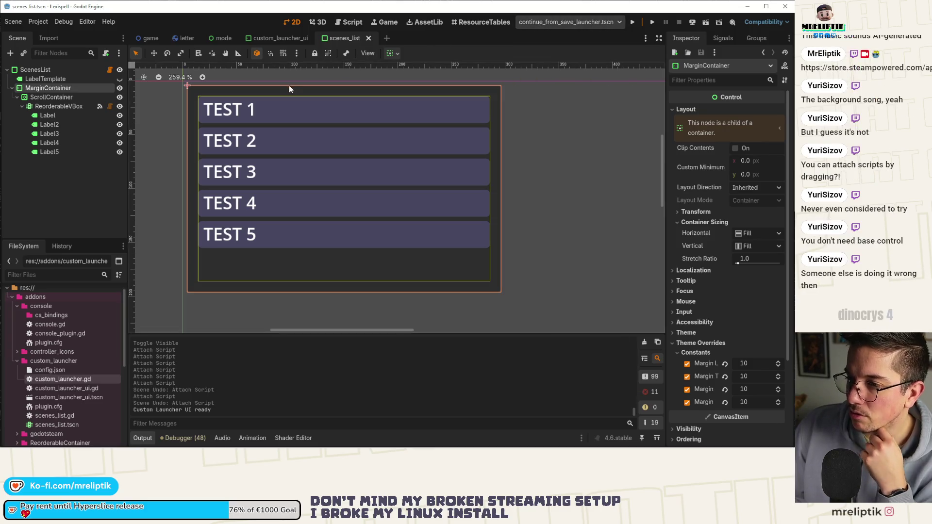
click(566, 22)
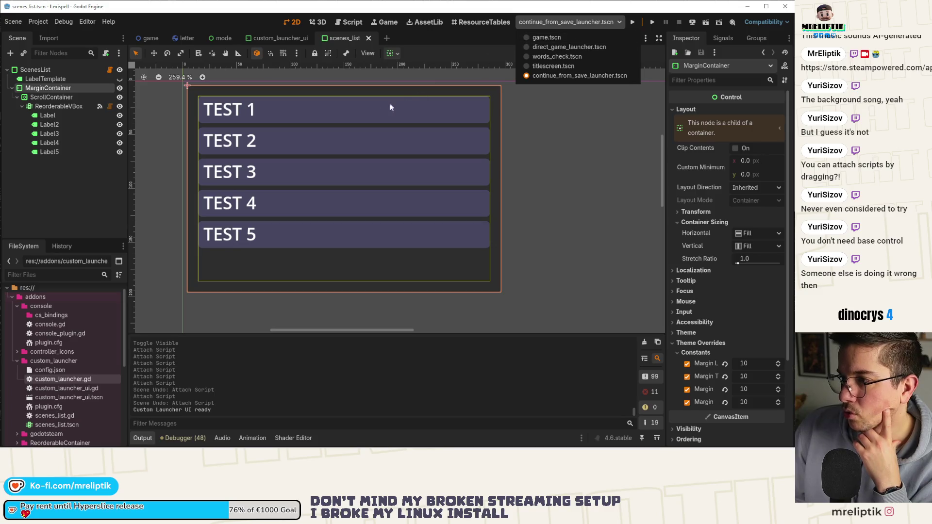
click(299, 115)
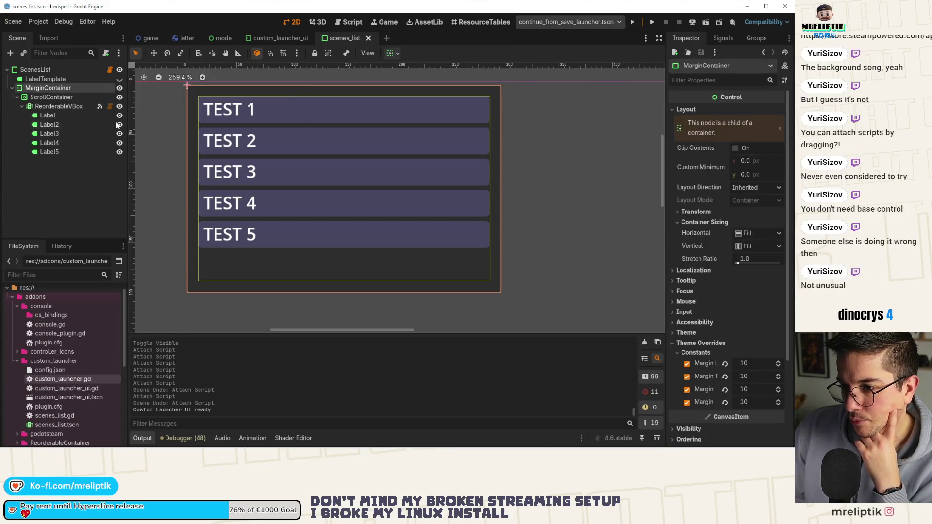
click(56, 107)
click(48, 115)
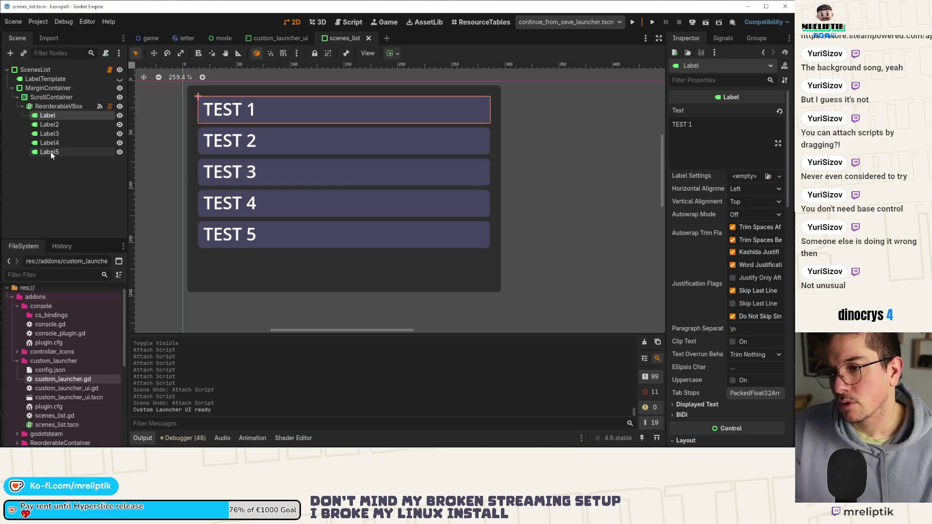
Select Label through Label5 and give them a custom Normal style override
shift+click(51, 152)
scroll(693, 303, down, 5)
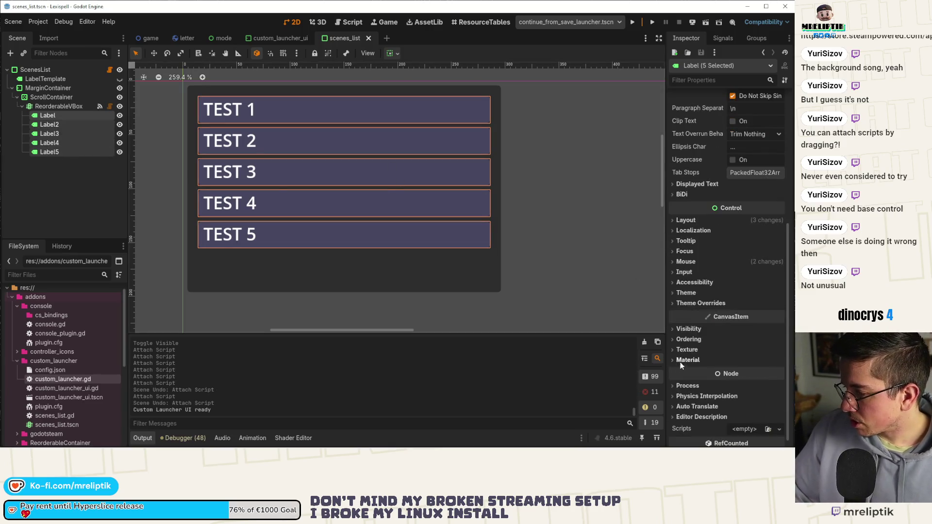
click(693, 303)
click(676, 354)
click(687, 364)
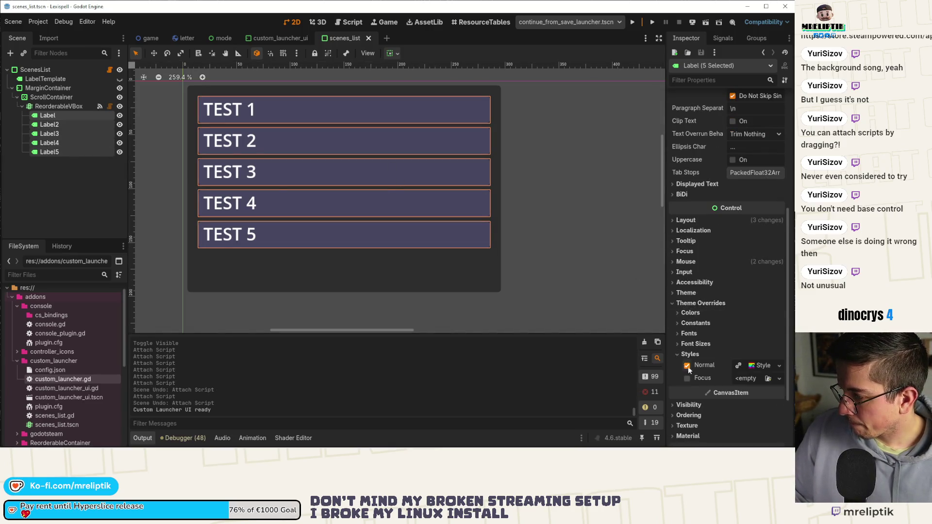
click(757, 368)
Set the labels' style background to dark grey 1d1d1d and save the scene
click(752, 311)
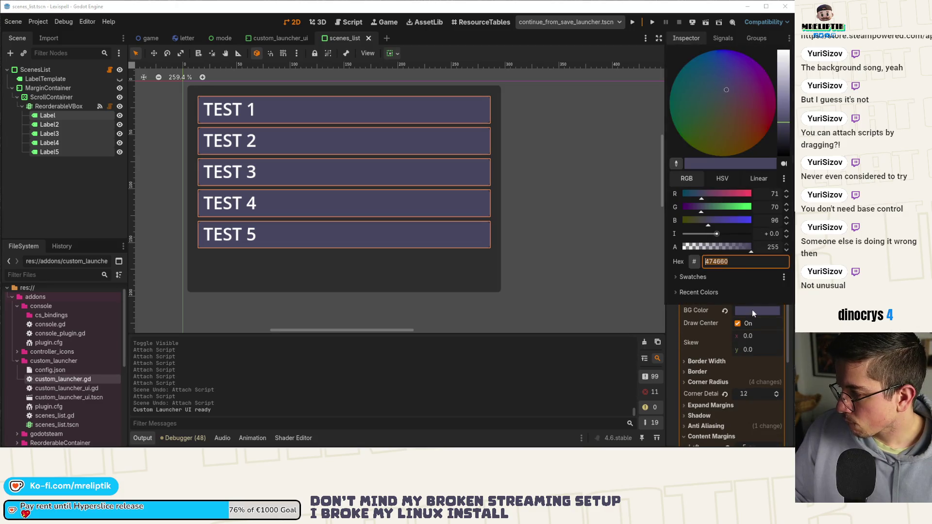
click(692, 277)
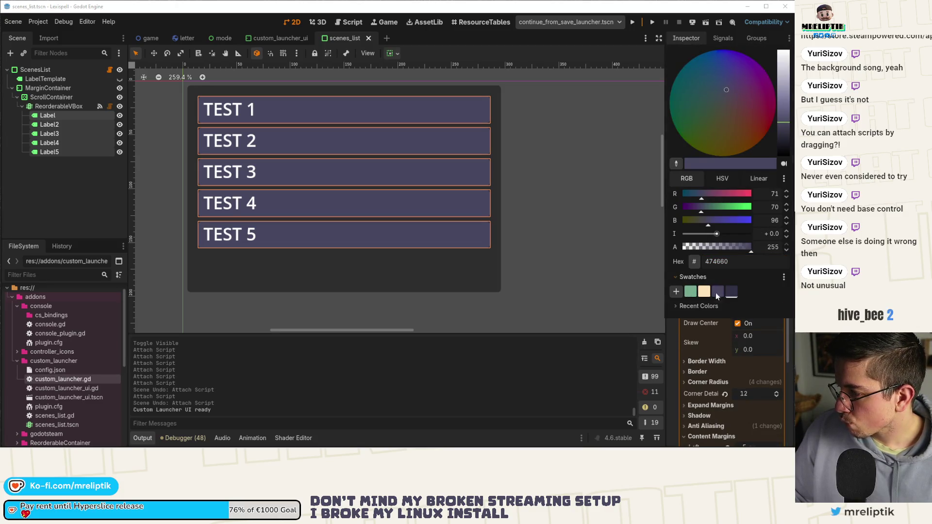
click(676, 163)
click(492, 103)
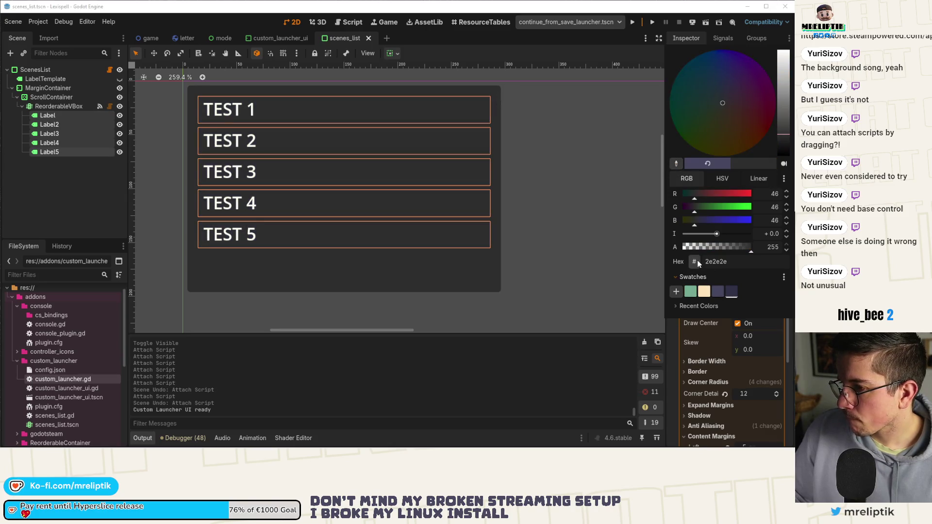
drag(780, 135, 781, 143)
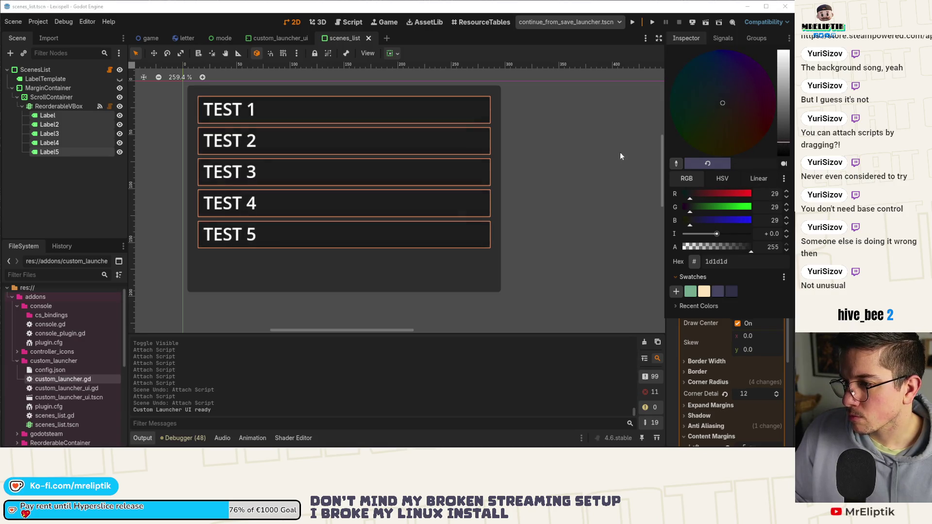
click(473, 155)
key(ctrl+s)
click(558, 140)
scroll(418, 149, down, 3)
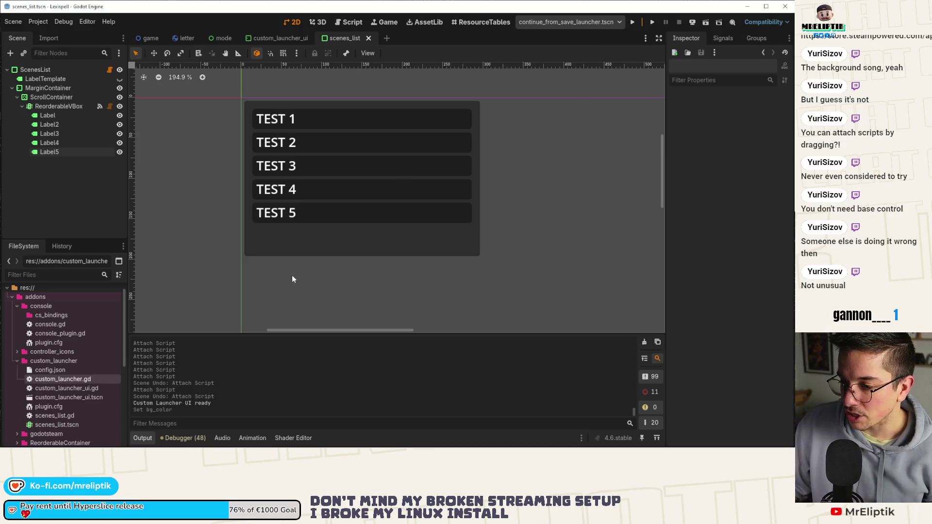
Add an HBoxContainer child to ReorderableVBox and copy Label5 into it
click(260, 126)
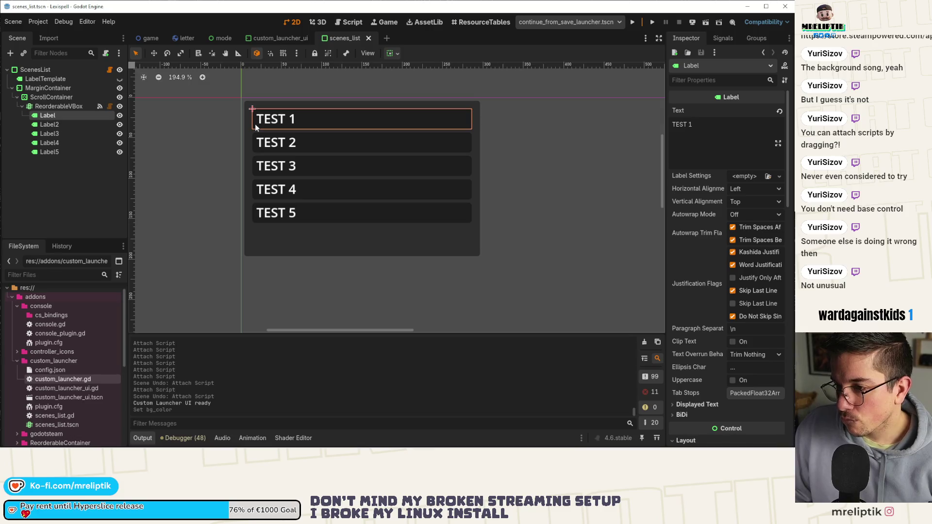
click(60, 108)
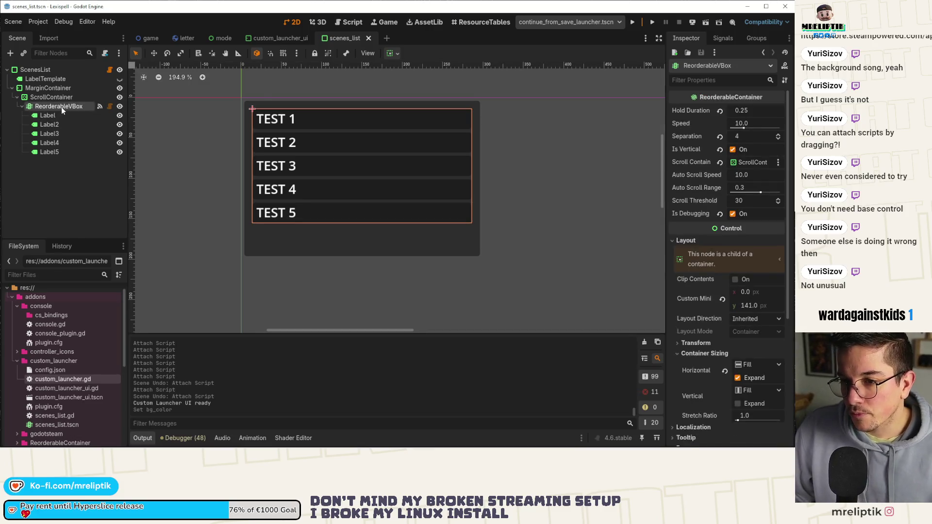
right_click(61, 107)
click(89, 129)
text(hbox)
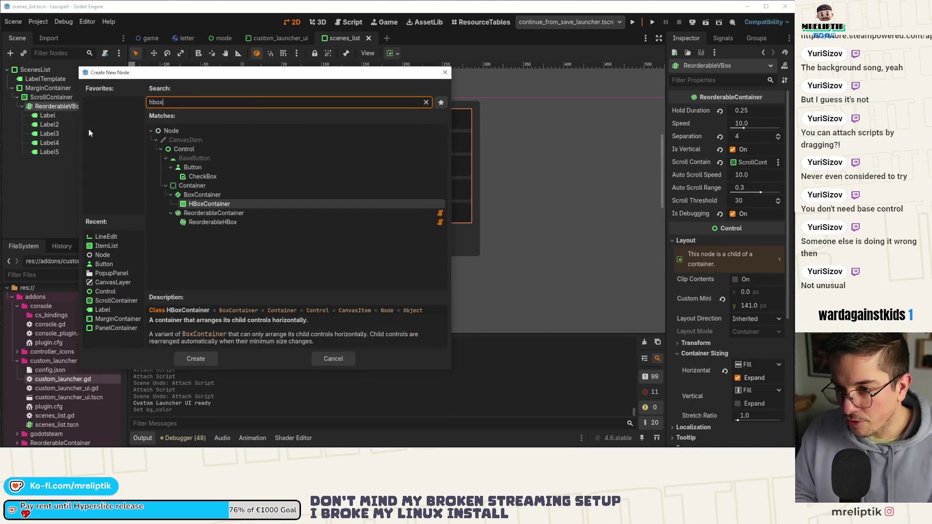
key(Return)
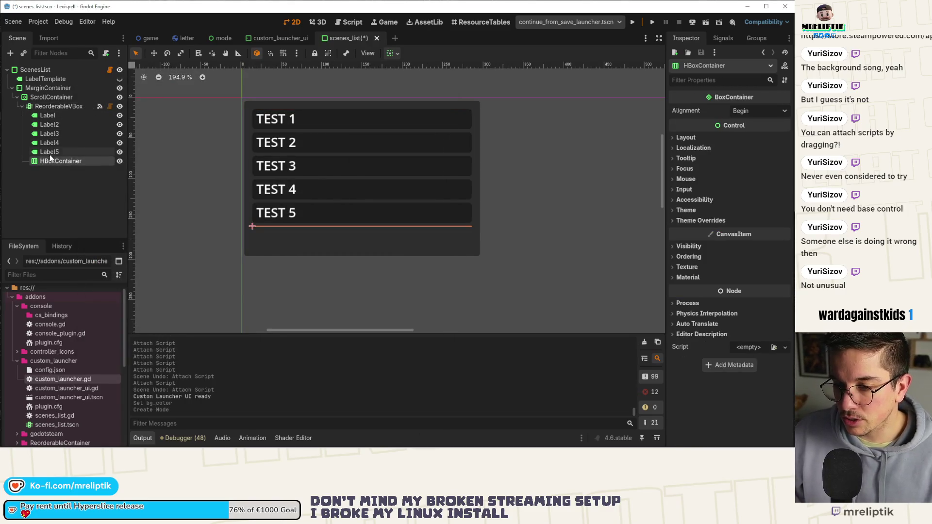
drag(49, 152, 69, 165)
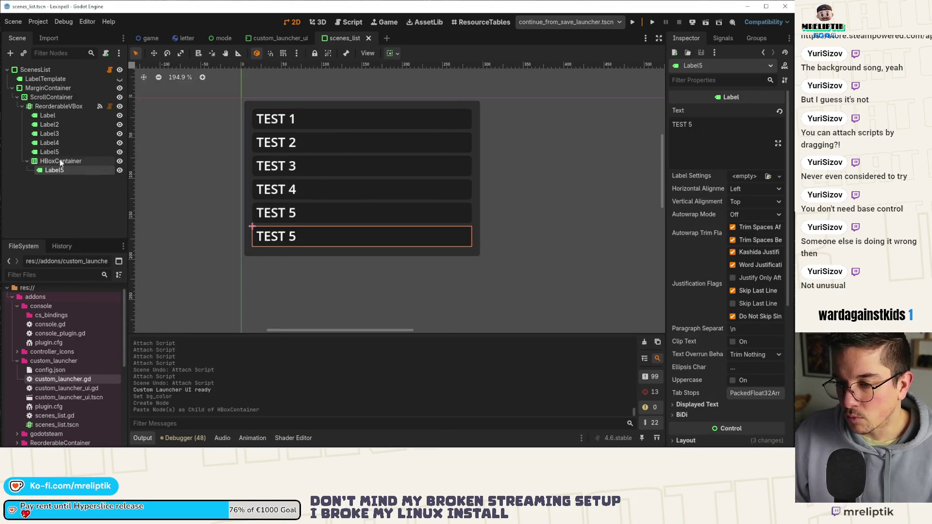
Add a TextureRect to the HBoxContainer and move it above Label5
right_click(73, 163)
click(82, 165)
text(texture)
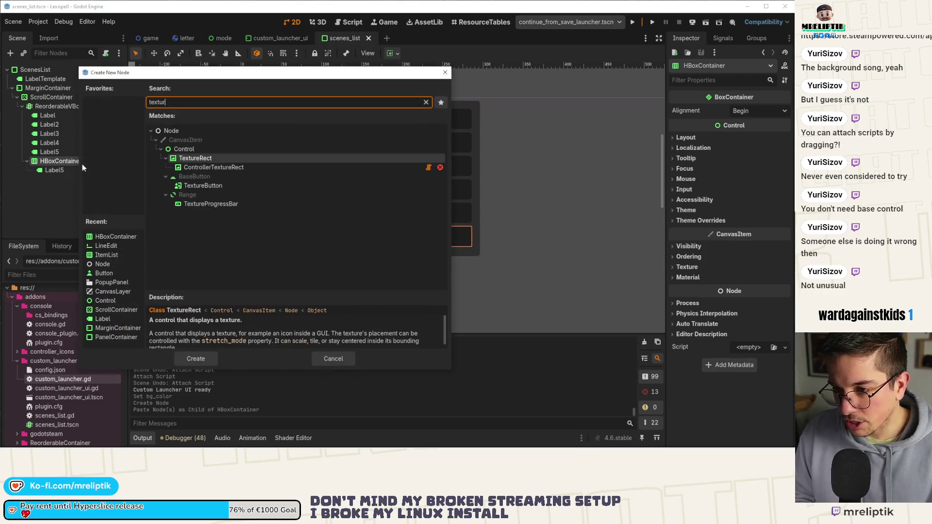
key(Return)
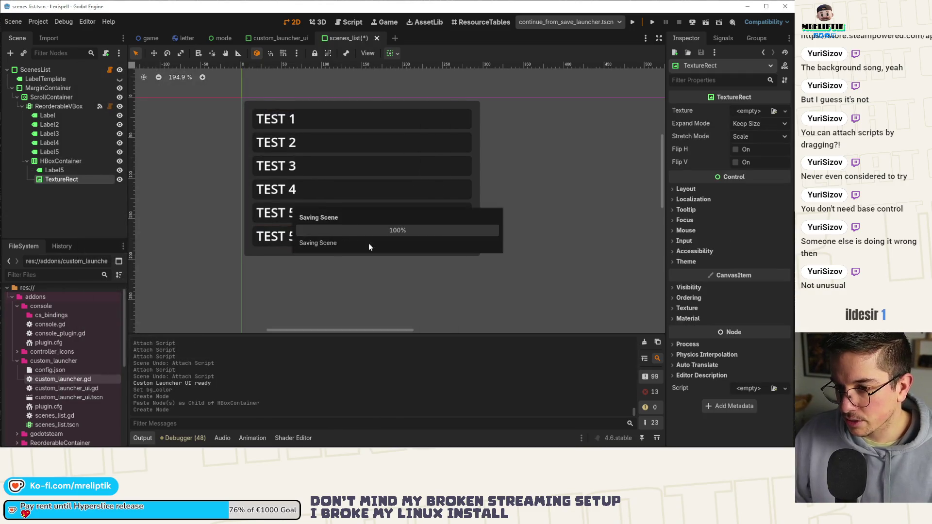
drag(57, 180, 61, 171)
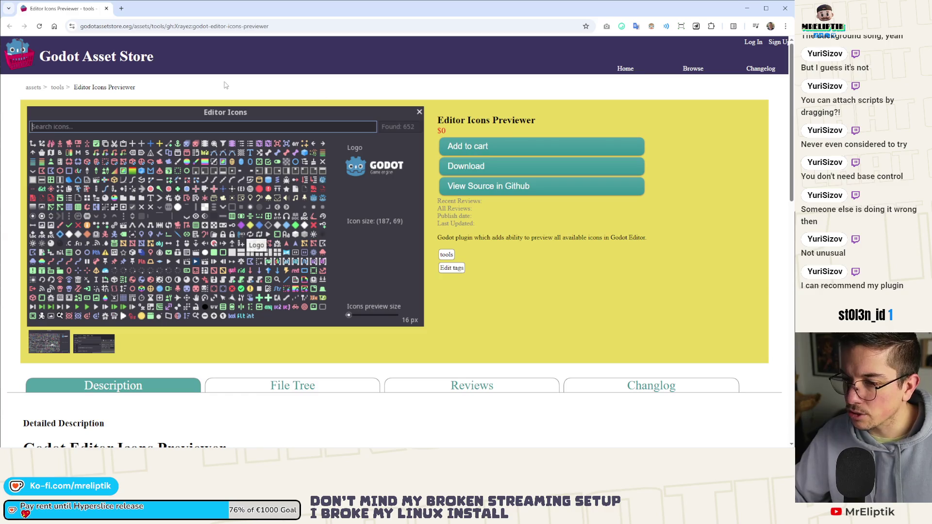
click(107, 8)
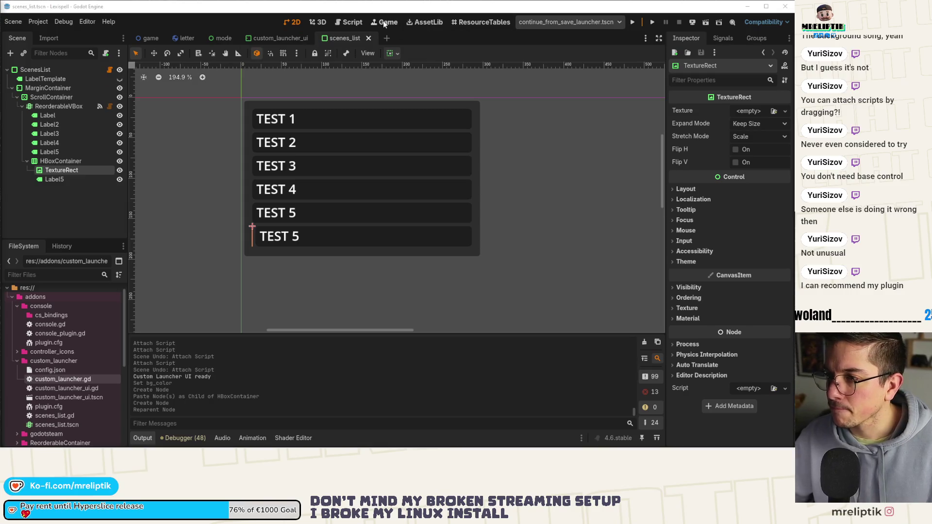
Switch the main view to the AssetLib browser
click(421, 22)
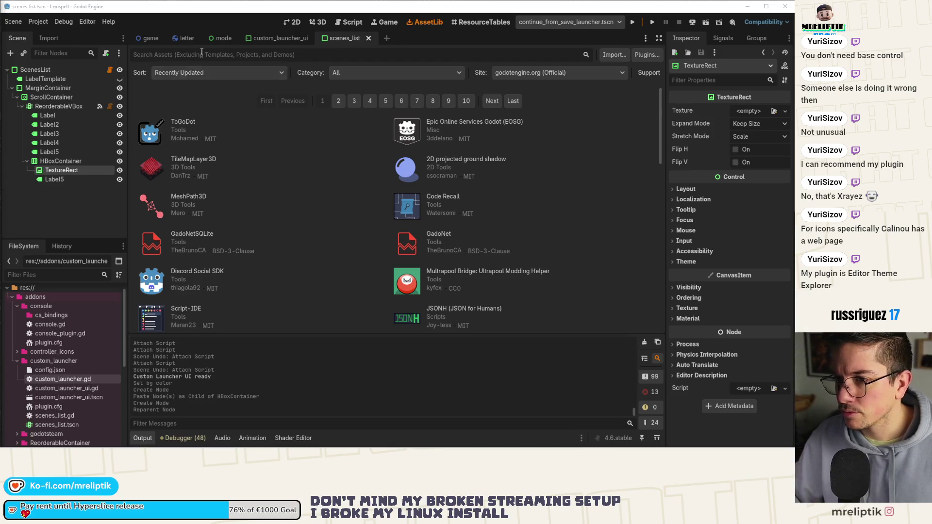
Search AssetLib for 'editor theme explorer', open the asset, and view its screenshots
text(edito)
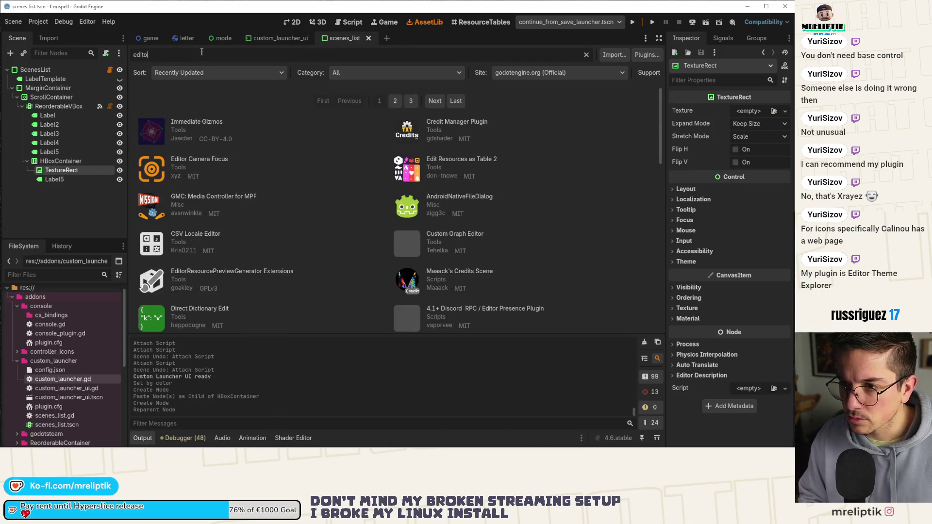
text(r theme explorer)
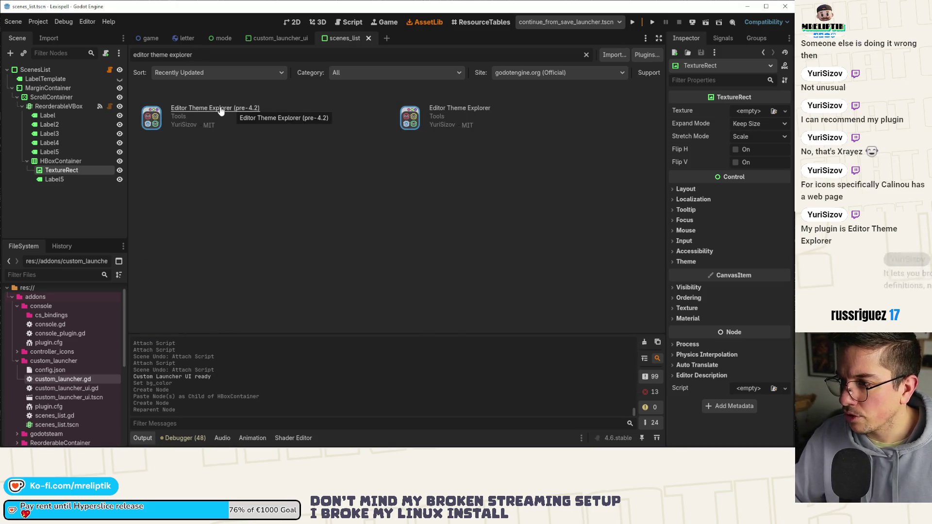
click(454, 112)
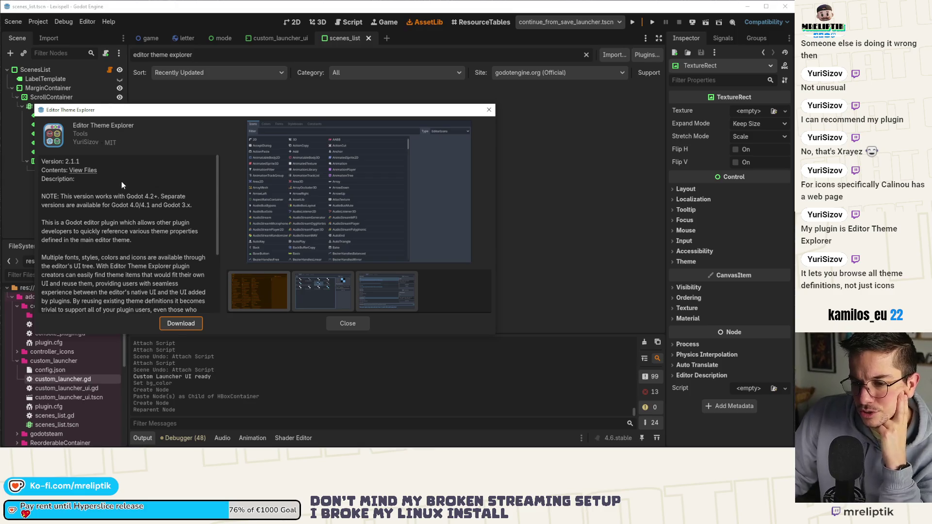
scroll(121, 181, down, 1)
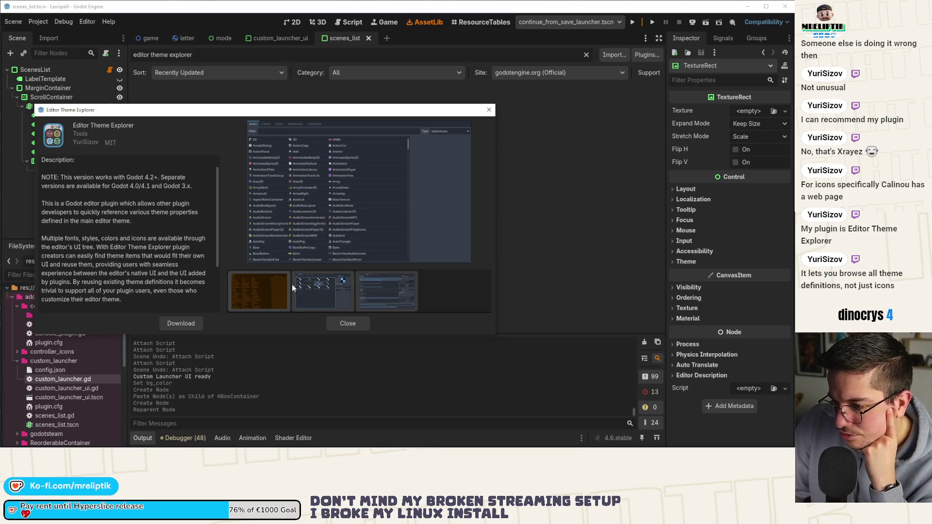
click(315, 288)
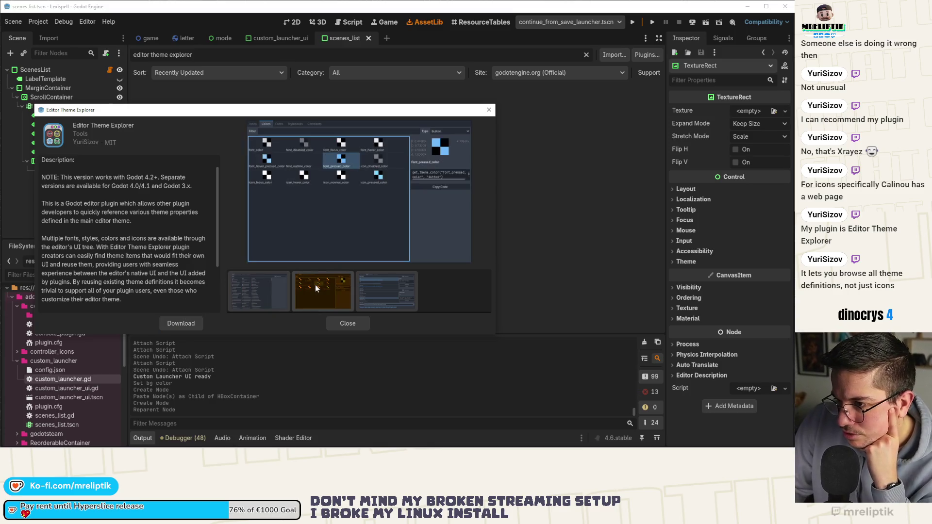
click(257, 291)
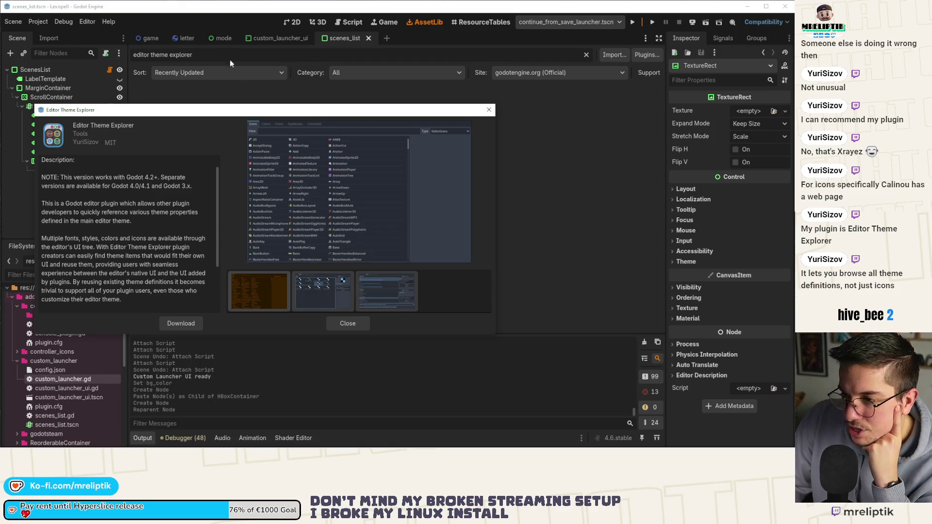
Enlarge the asset details window, compare the screenshots, and download the plugin
drag(252, 110, 300, 57)
mouse_move(325, 282)
mouse_down()
mouse_move(325, 308)
mouse_move(358, 380)
mouse_move(330, 352)
mouse_up()
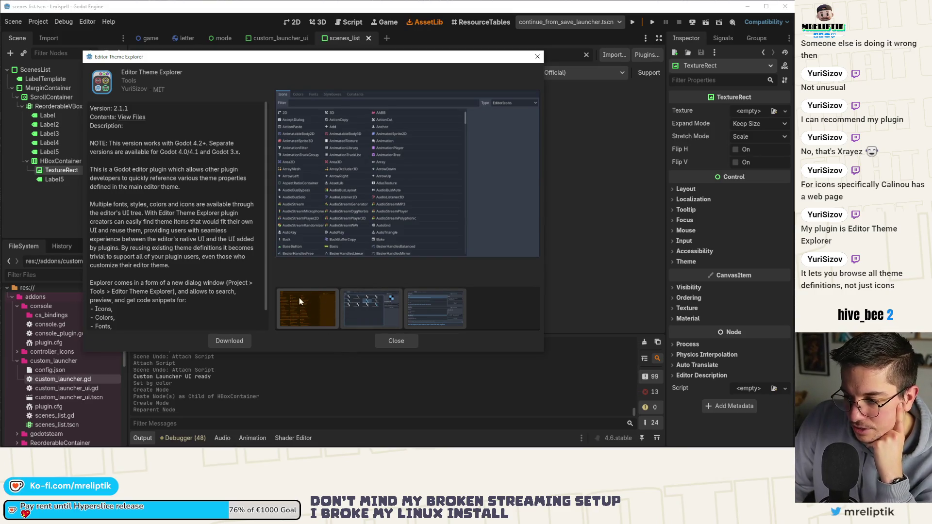
click(356, 311)
click(307, 308)
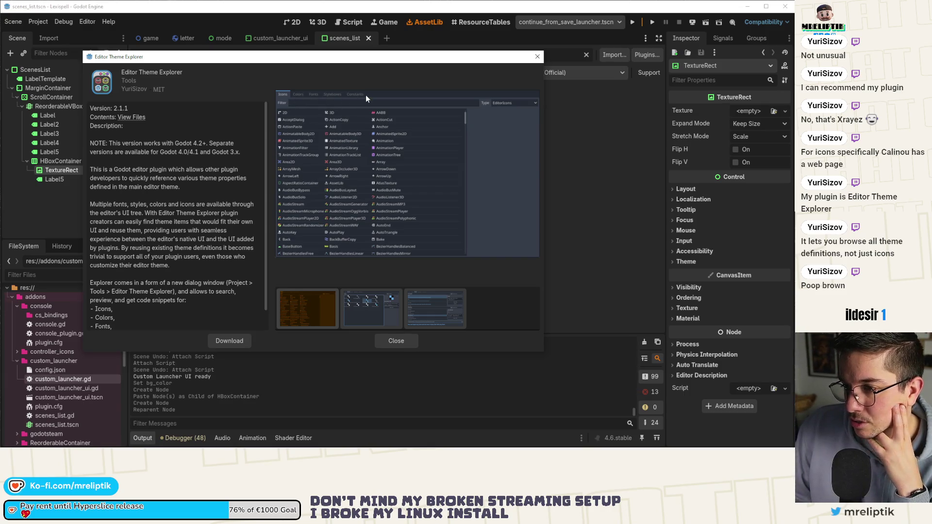
click(229, 340)
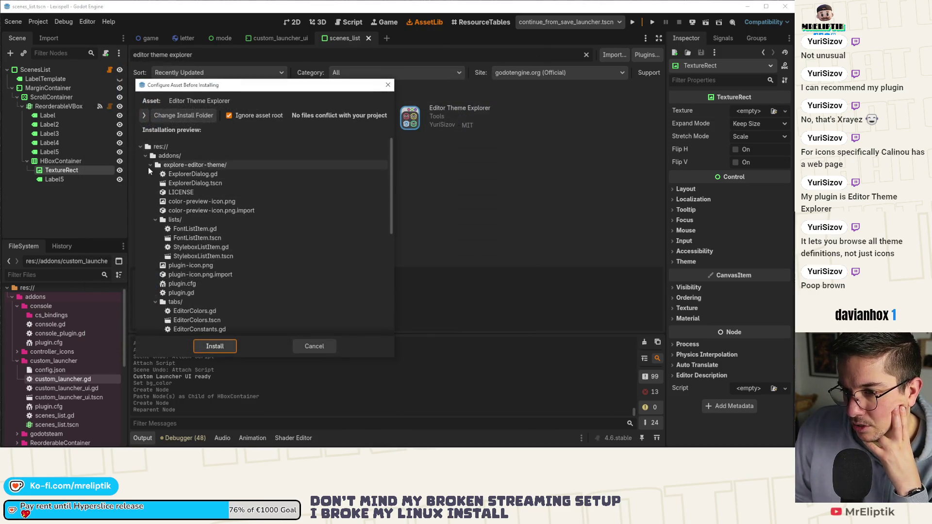
Review the explore-editor-theme contents and install them into the project's addons
click(144, 115)
click(159, 173)
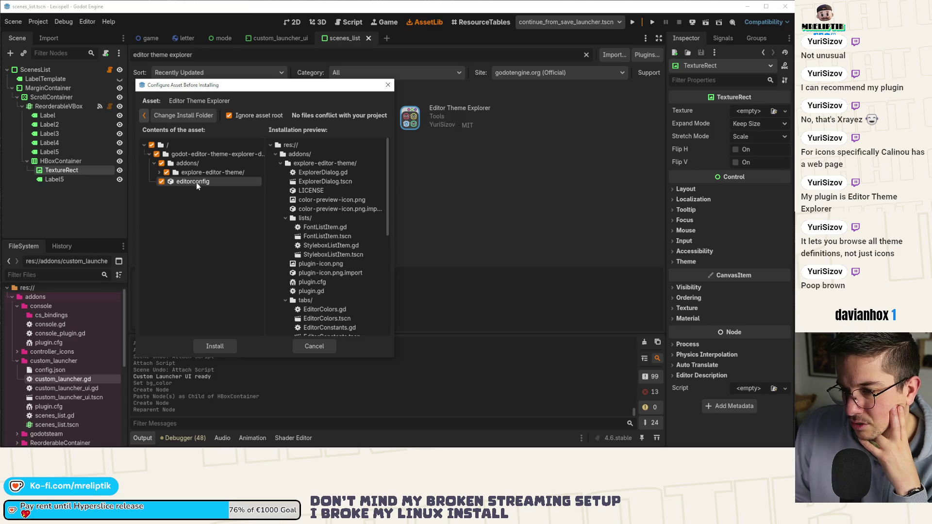
scroll(325, 273, down, 10)
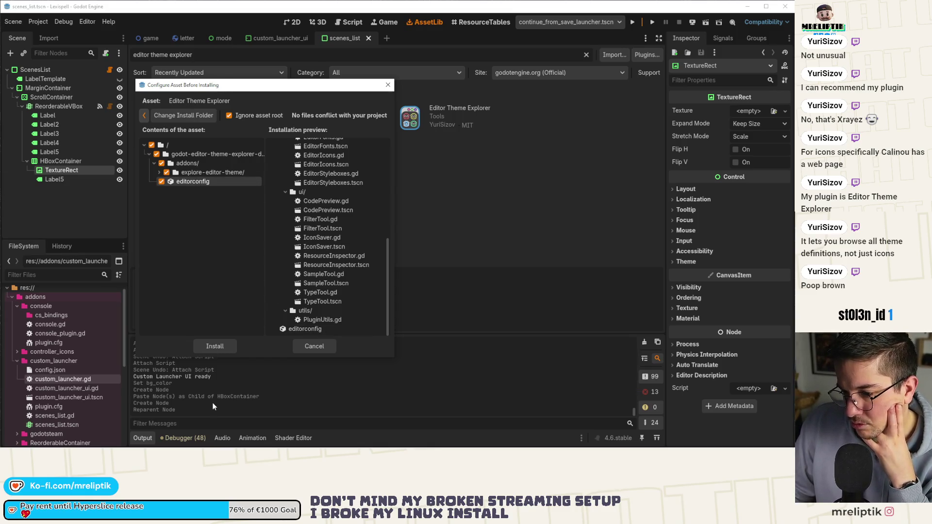
click(214, 345)
click(257, 265)
click(38, 21)
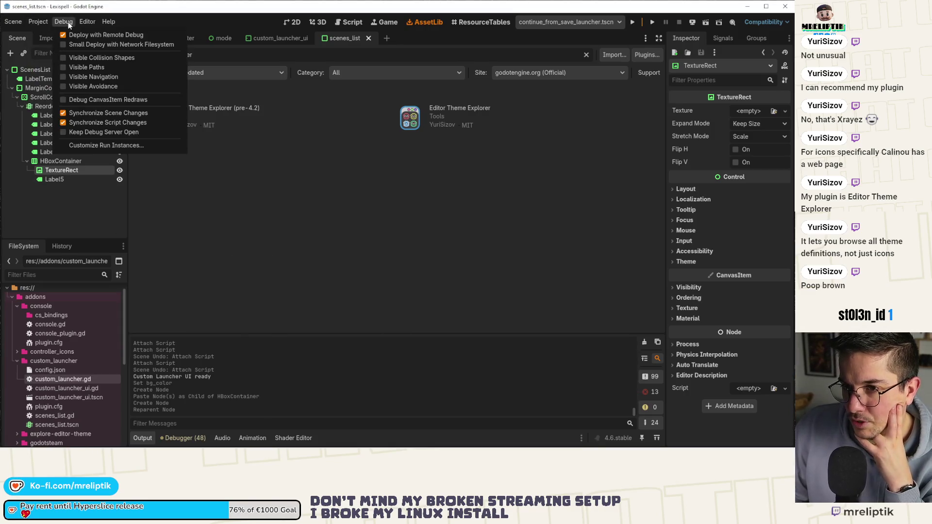
click(47, 35)
click(321, 77)
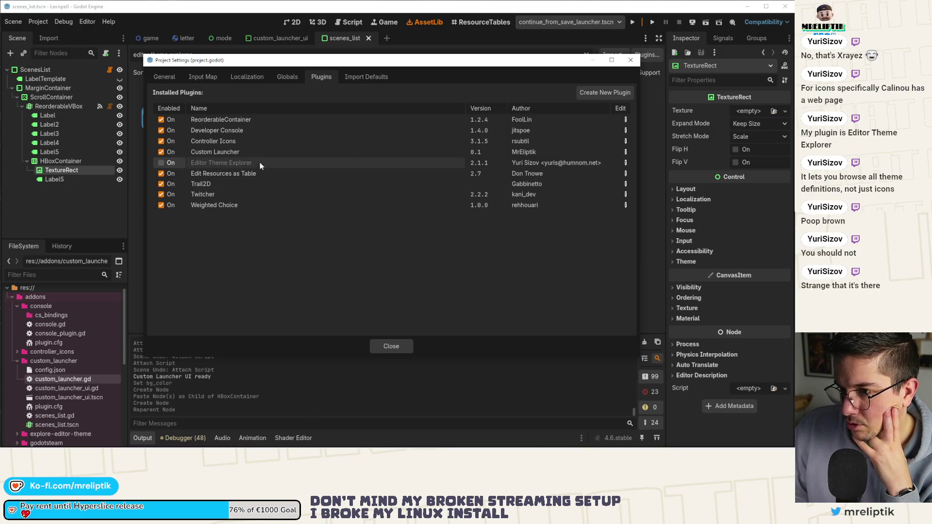
click(287, 76)
click(320, 76)
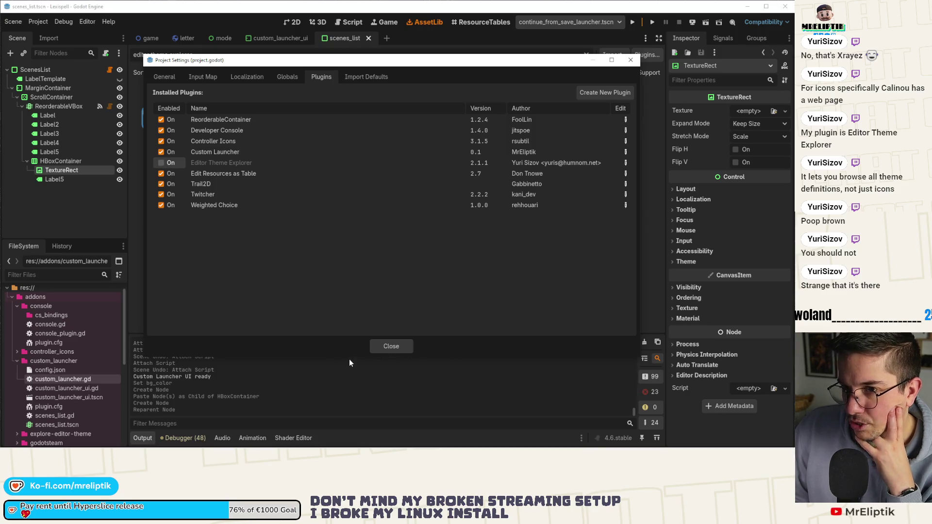
click(387, 346)
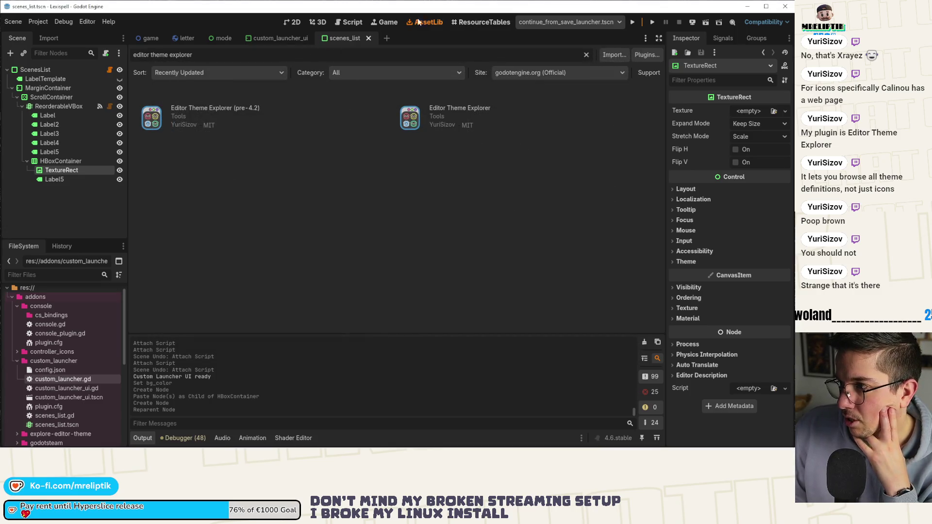
click(137, 439)
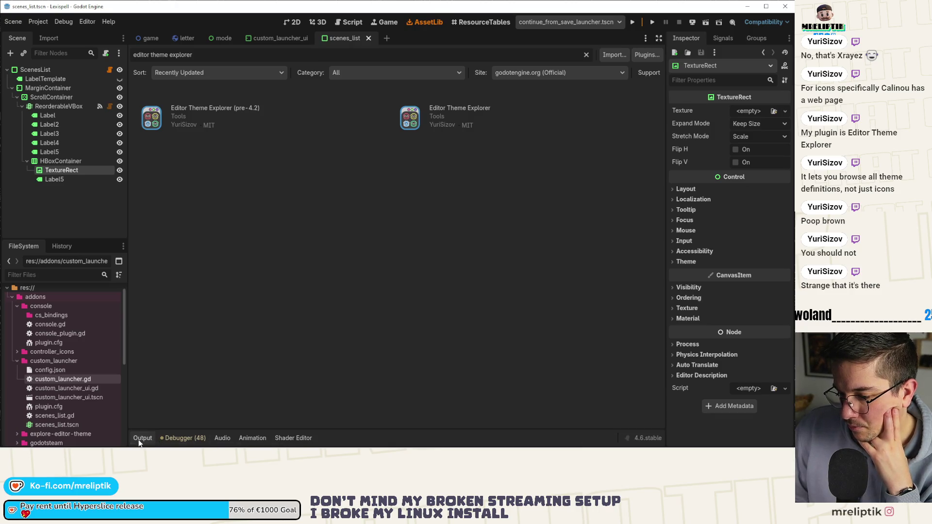
click(139, 440)
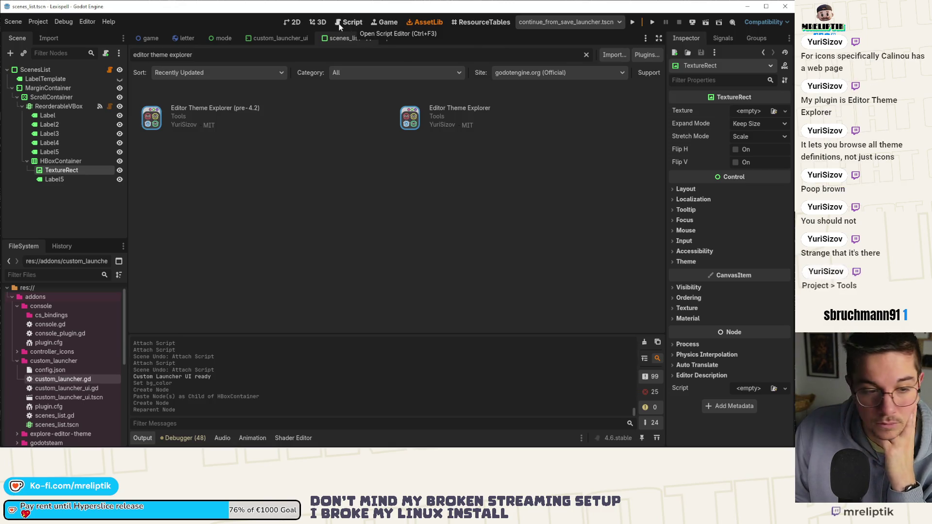
click(38, 21)
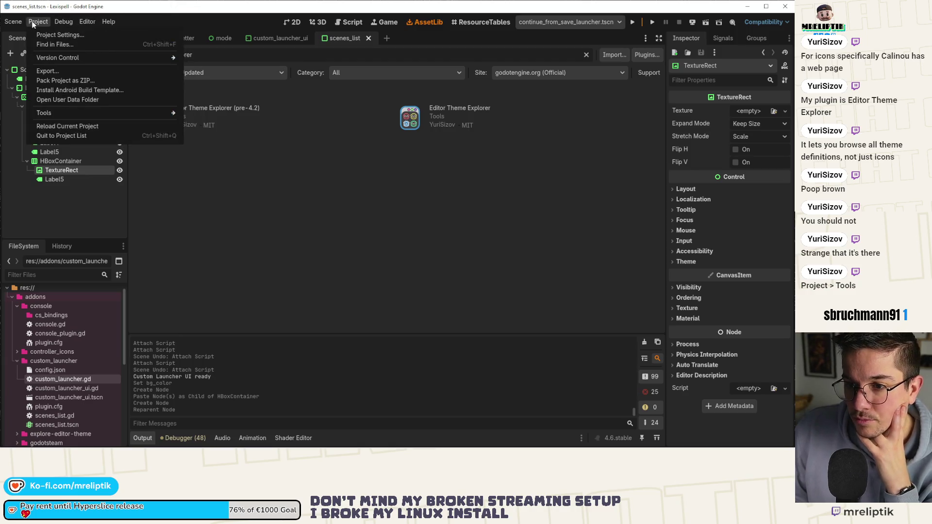
Launch the Editor Theme Explorer from Project > Tools, move its window, then close it
mouse_move(84, 113)
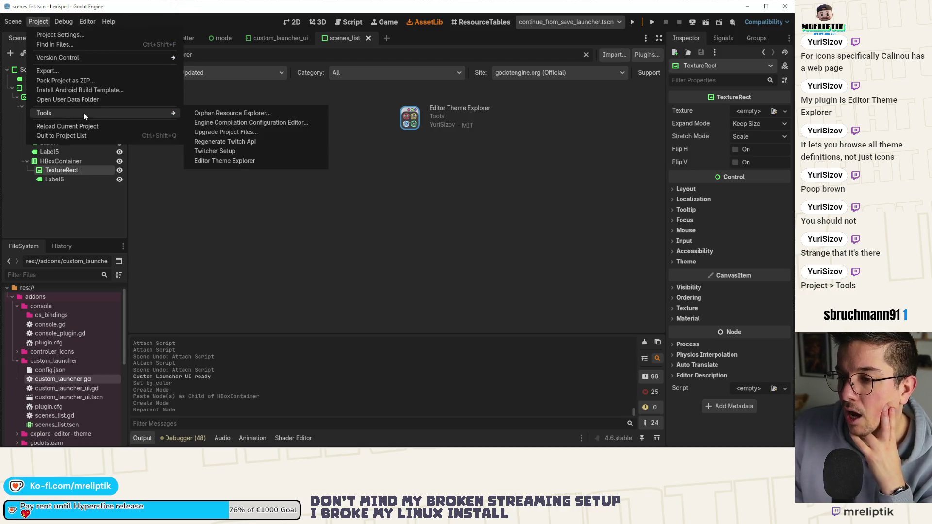
click(220, 161)
drag(226, 91, 289, 107)
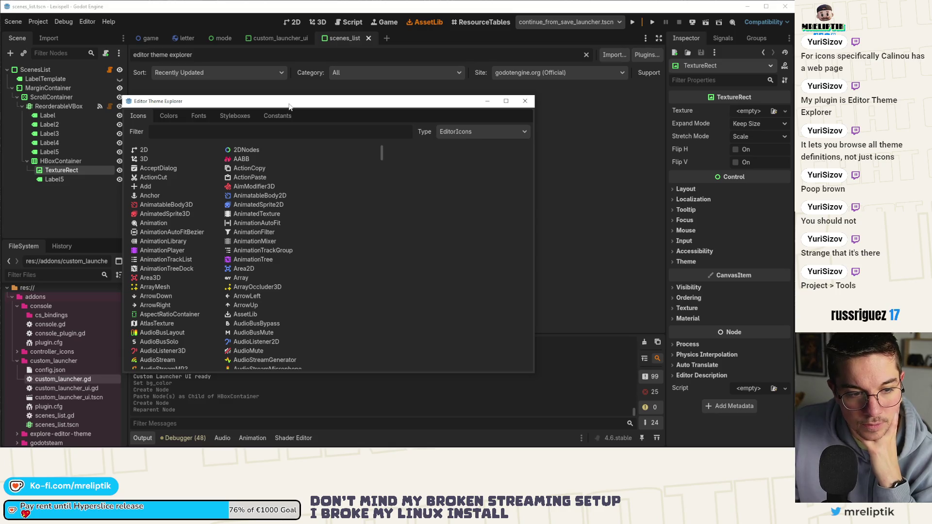
click(525, 101)
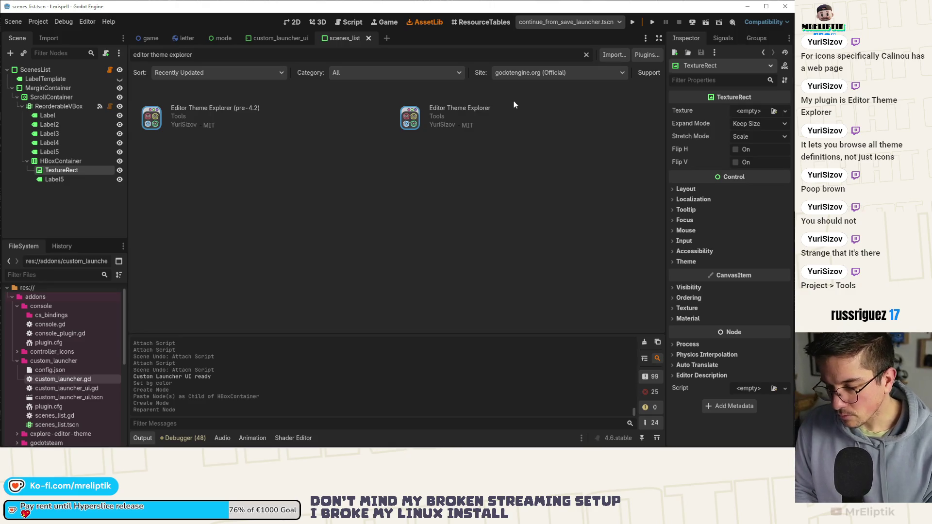
Search the command palette for 'editor', then browse the Project menu without choosing anything
key(ctrl+shift+p)
text(editor)
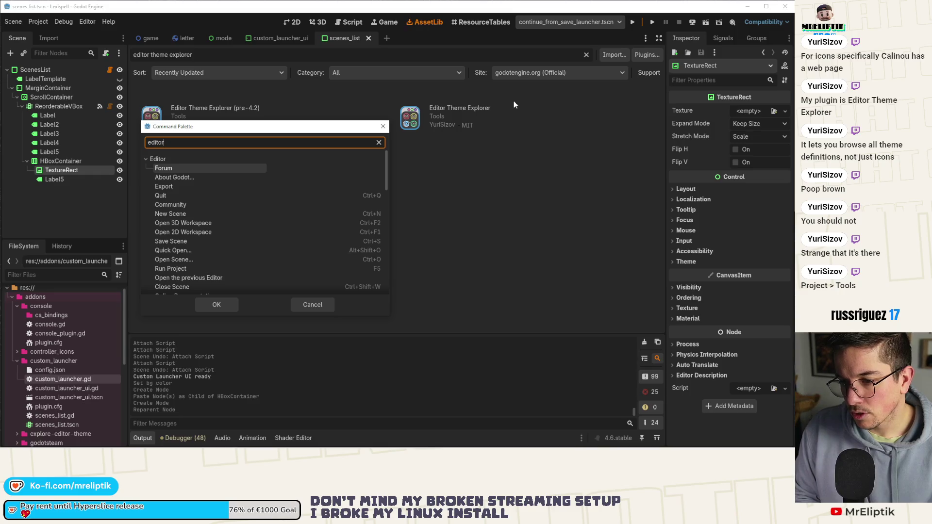
scroll(216, 247, down, 6)
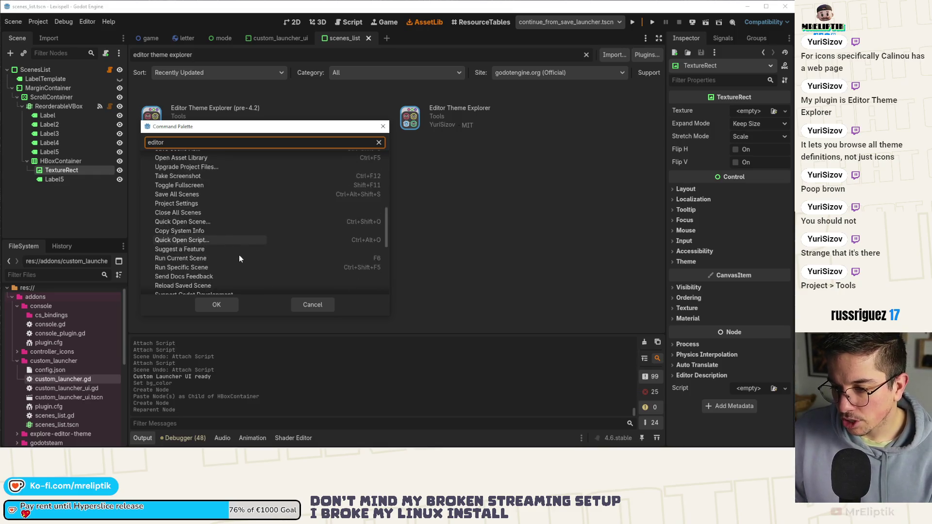
key(Escape)
click(39, 22)
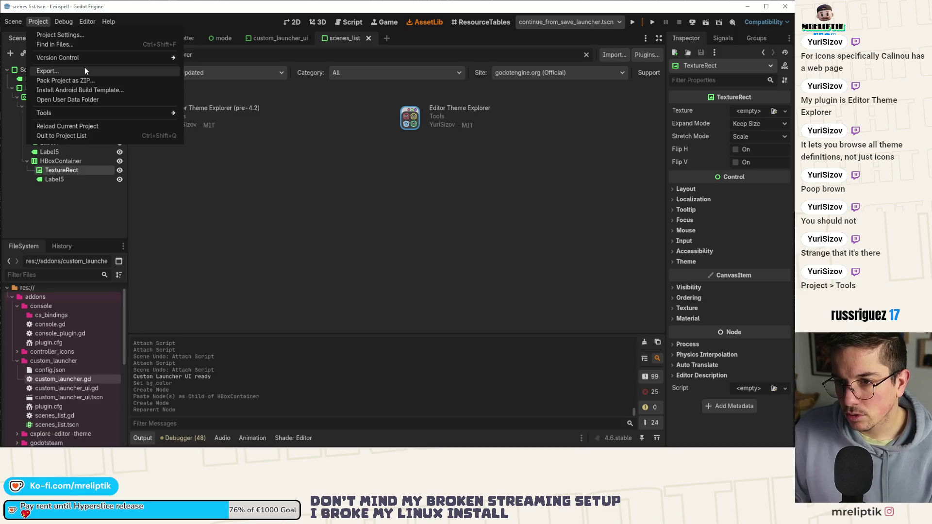
mouse_move(94, 117)
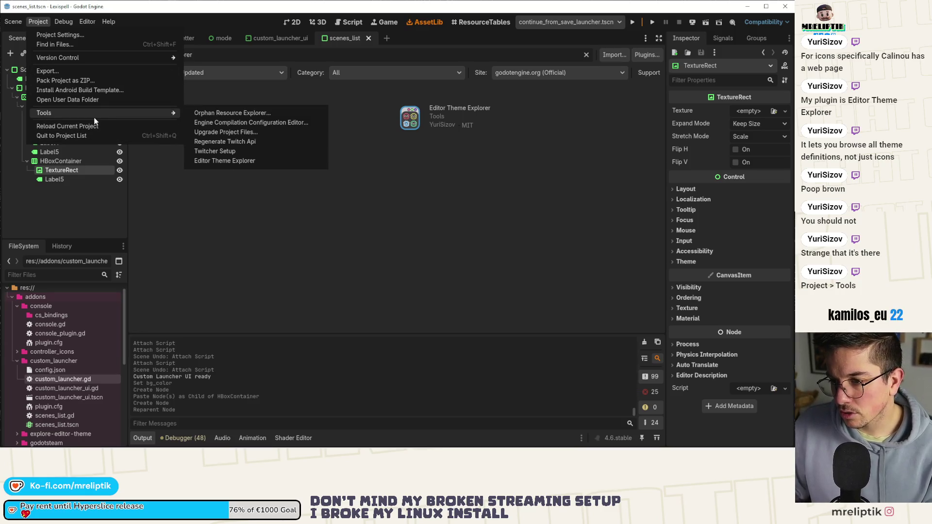
click(225, 227)
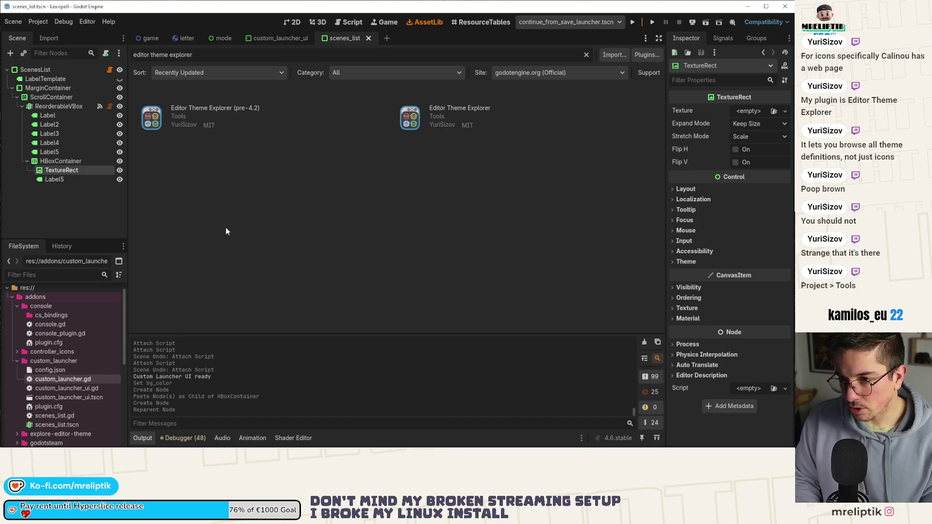
Search the command palette for 'editor theme' and 'theme', then clear and dismiss it
key(ctrl+shift+p)
text(editor theme)
key(ctrl+BackSpace)
key(ctrl+BackSpace)
text(thme)
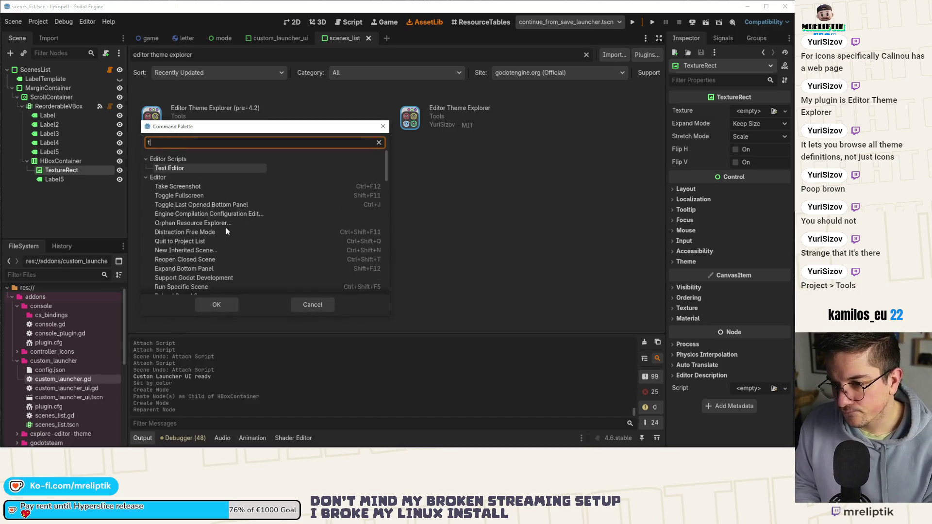
key(BackSpace)
key(BackSpace)
text(eme)
key(BackSpace)
key(BackSpace)
key(BackSpace)
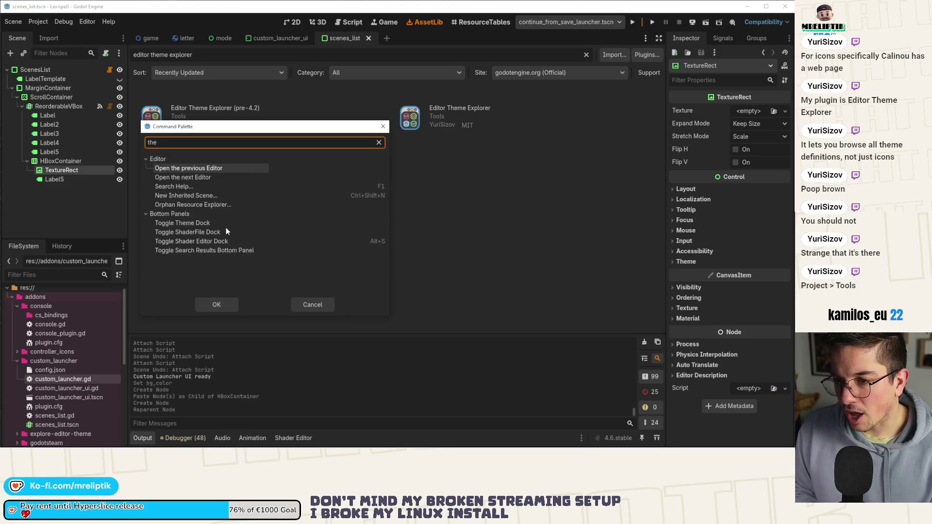
key(BackSpace)
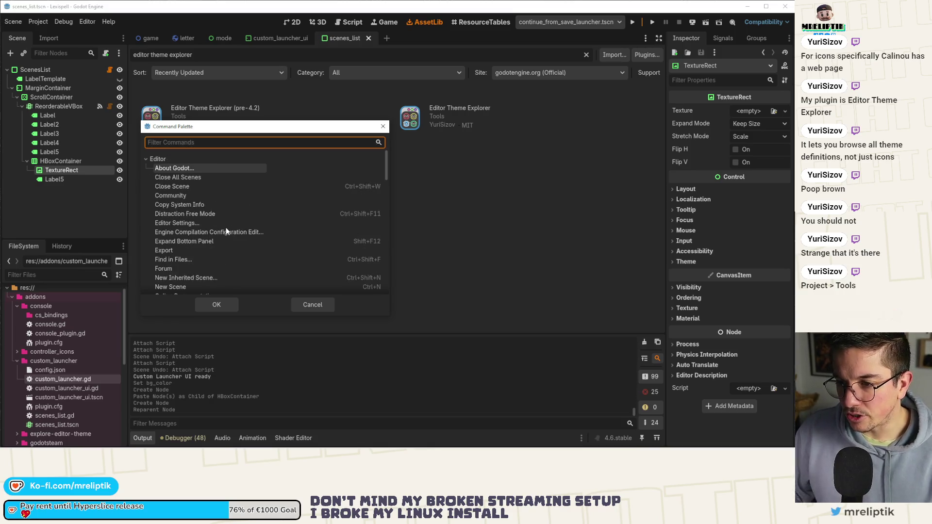
key(Escape)
Reopen the Editor Theme Explorer from Project > Tools
click(38, 22)
mouse_move(80, 111)
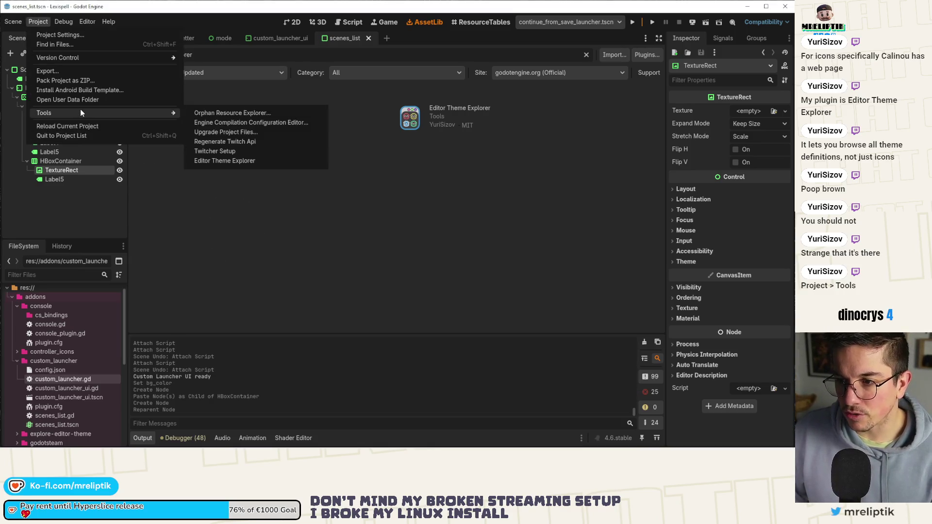
click(231, 164)
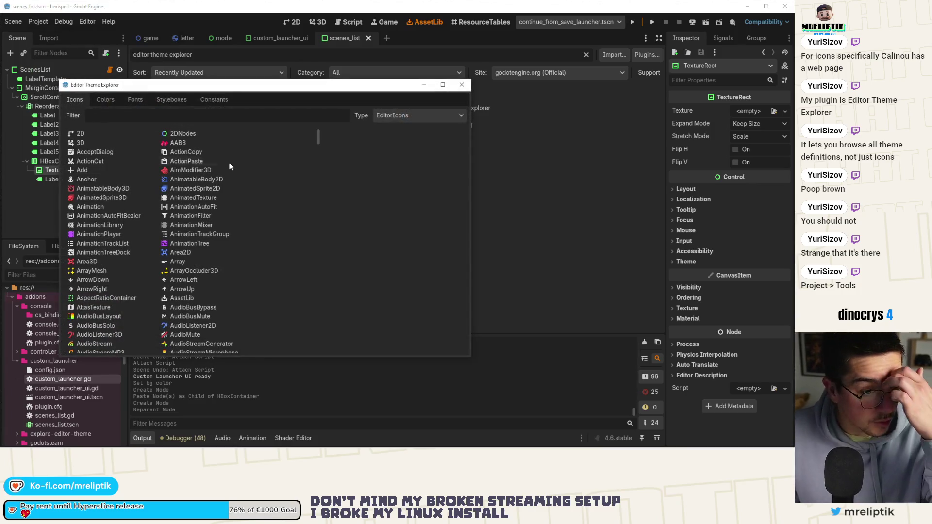
Scroll the Icons list and filter it by 'drag' after first trying 'grab'
drag(227, 88, 251, 78)
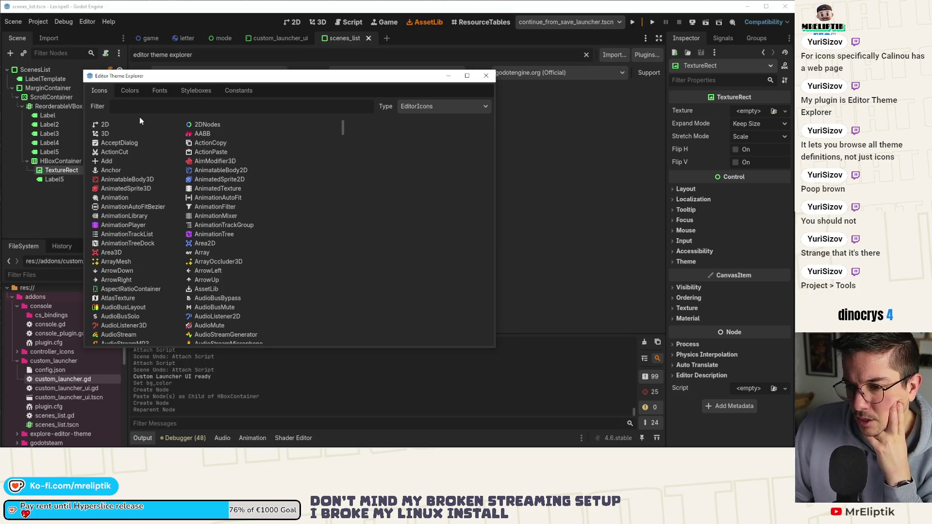
scroll(263, 174, down, 3)
scroll(263, 174, up, 3)
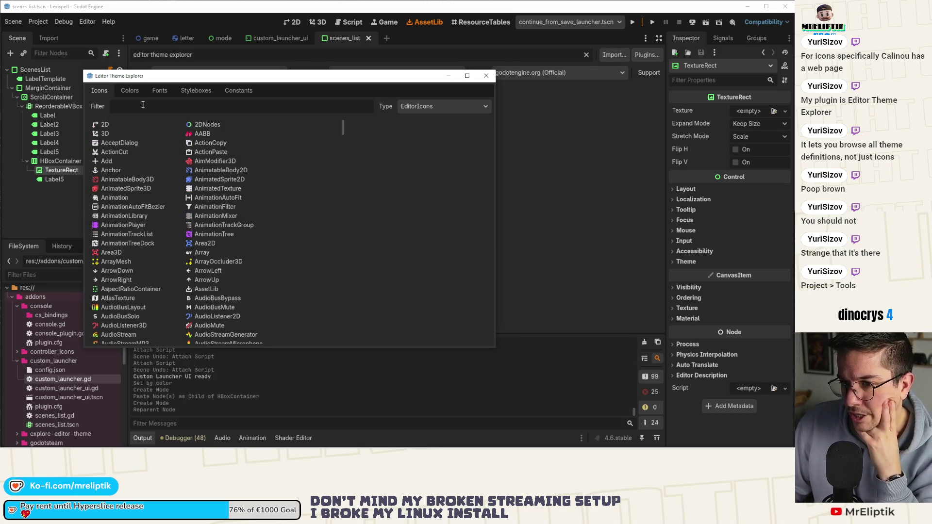
scroll(183, 213, down, 8)
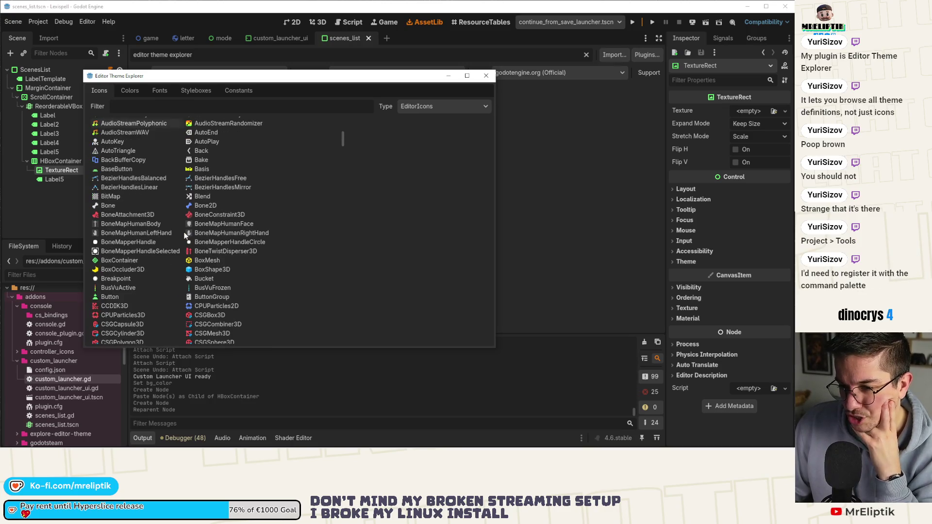
scroll(184, 235, up, 8)
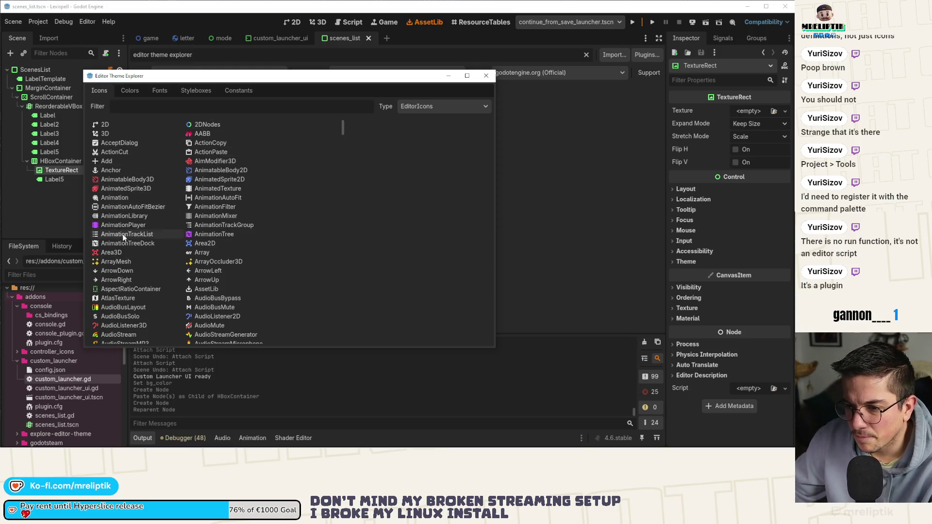
scroll(126, 243, down, 5)
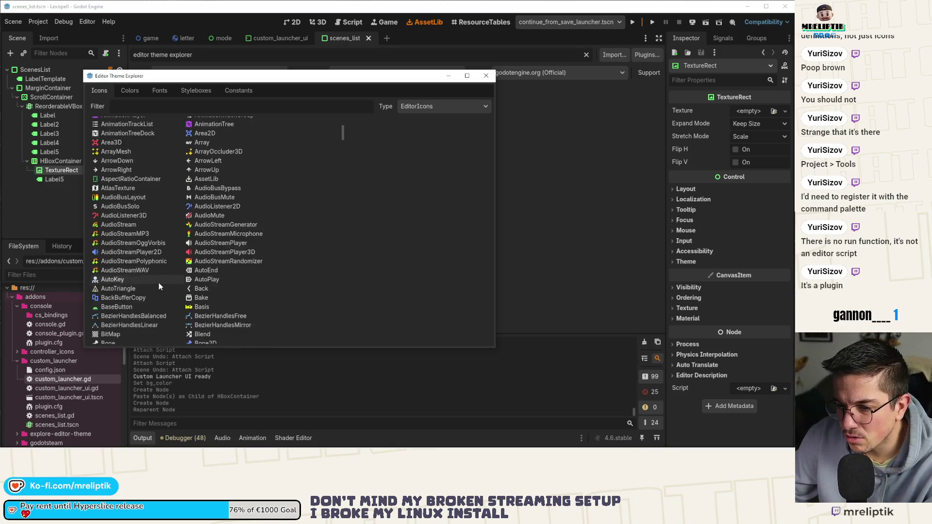
scroll(159, 287, down, 5)
text(grab)
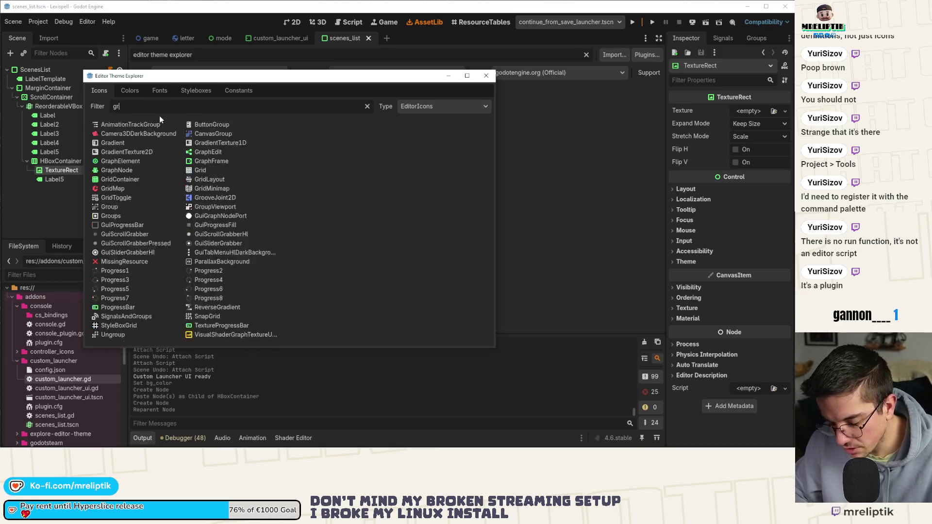
key(BackSpace)
key(BackSpace)
key(BackSpace)
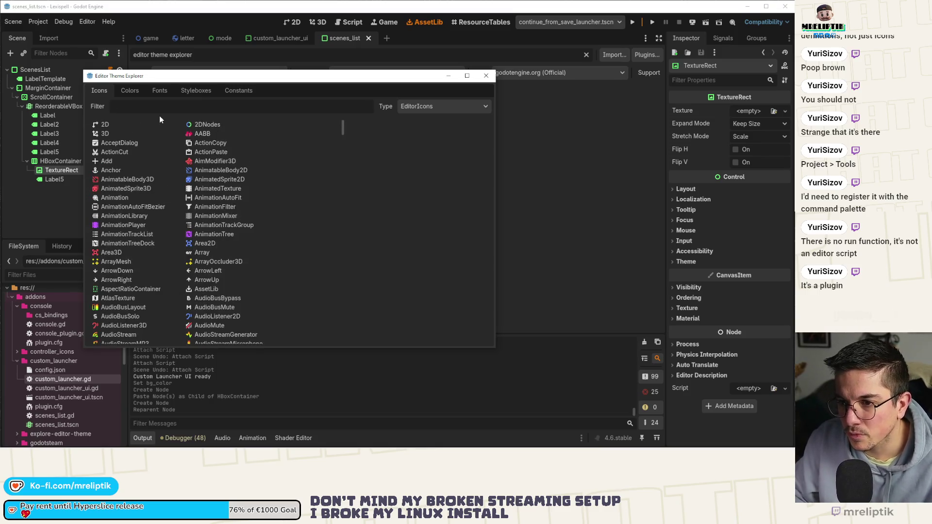
text(drag)
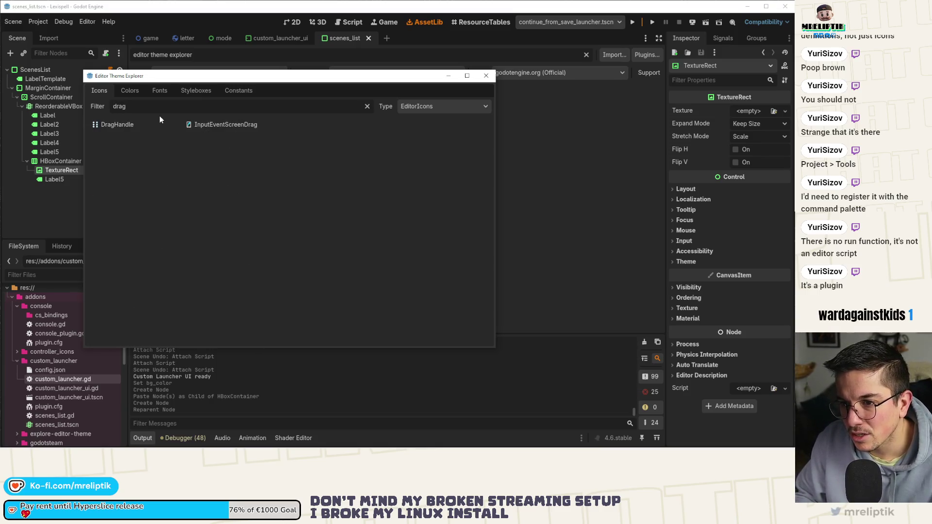
Copy DragHandle's get_theme_icon("DragHandle", "EditorIcons") code, then switch to the icons web page
click(127, 126)
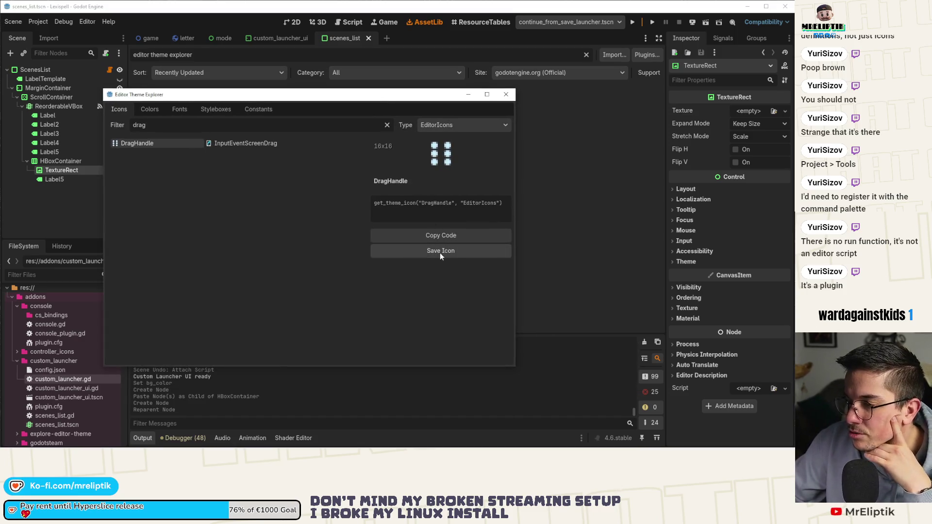
click(442, 236)
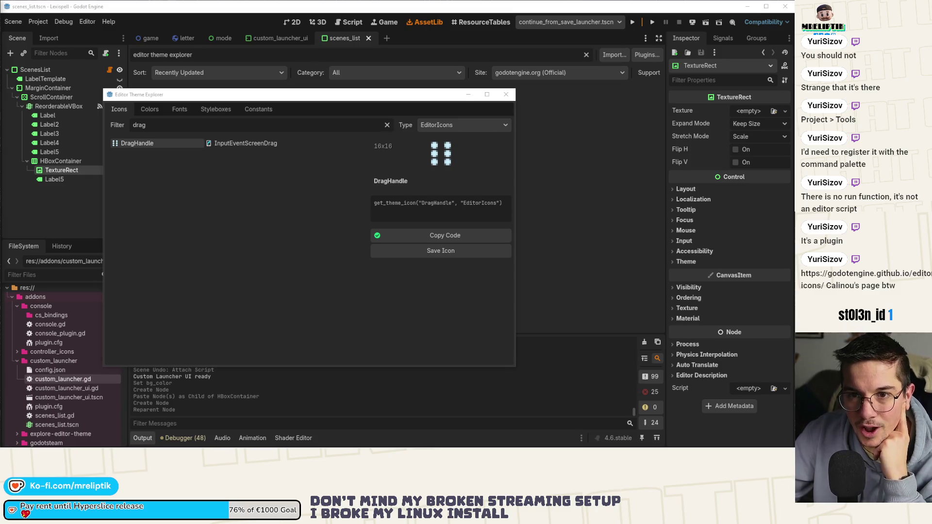
key(alt+Tab)
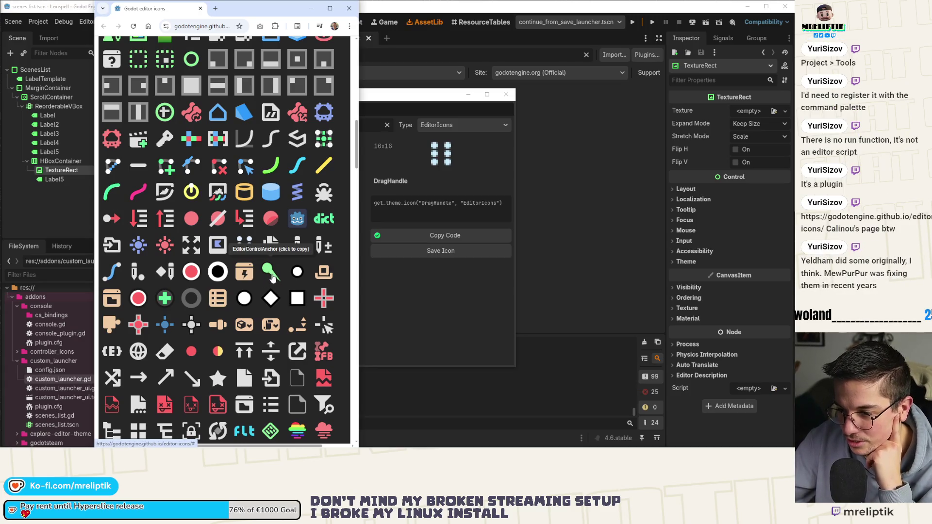
Scroll through the Godot editor icons grid in Chrome, then return to Godot
scroll(271, 284, down, 4)
scroll(270, 290, down, 2)
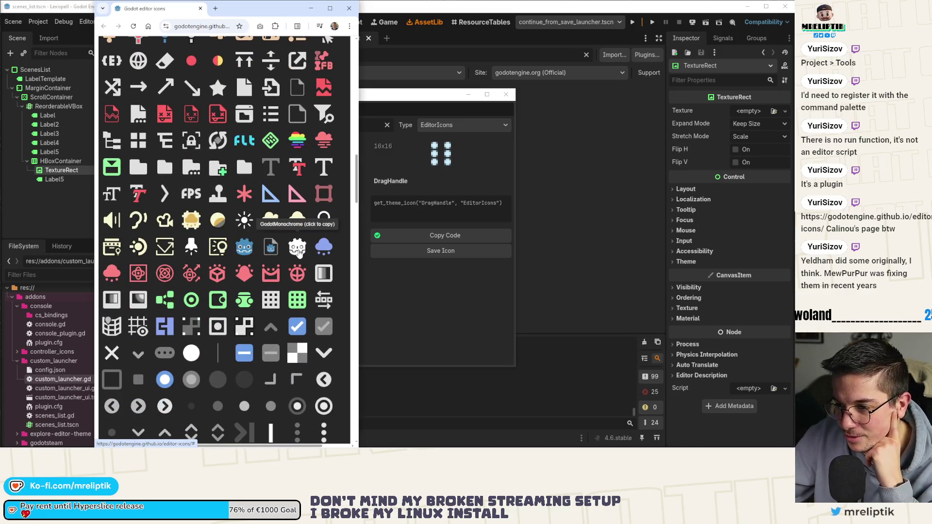
scroll(298, 252, down, 3)
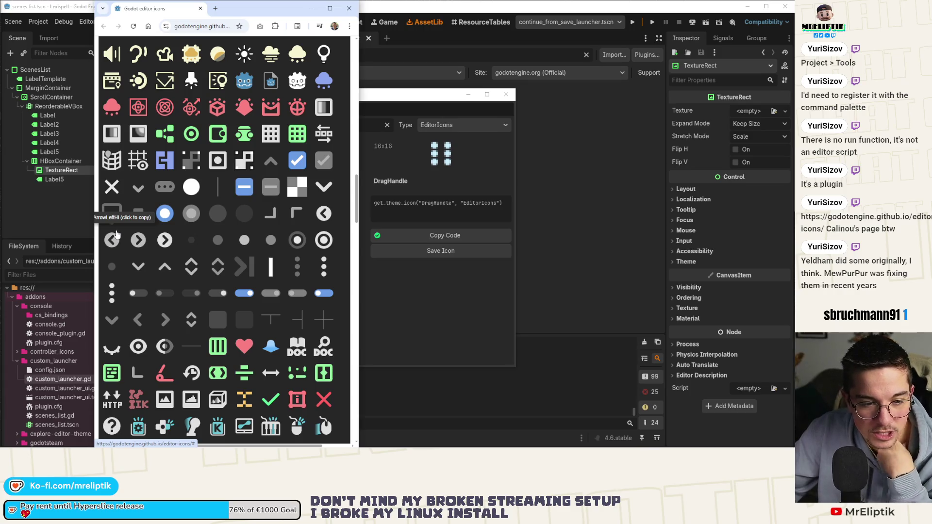
scroll(119, 204, down, 5)
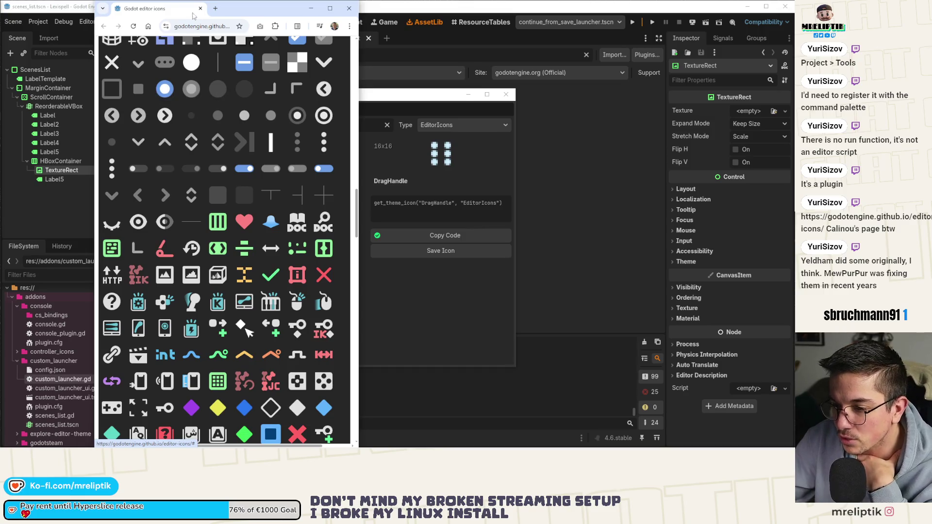
key(alt+Tab)
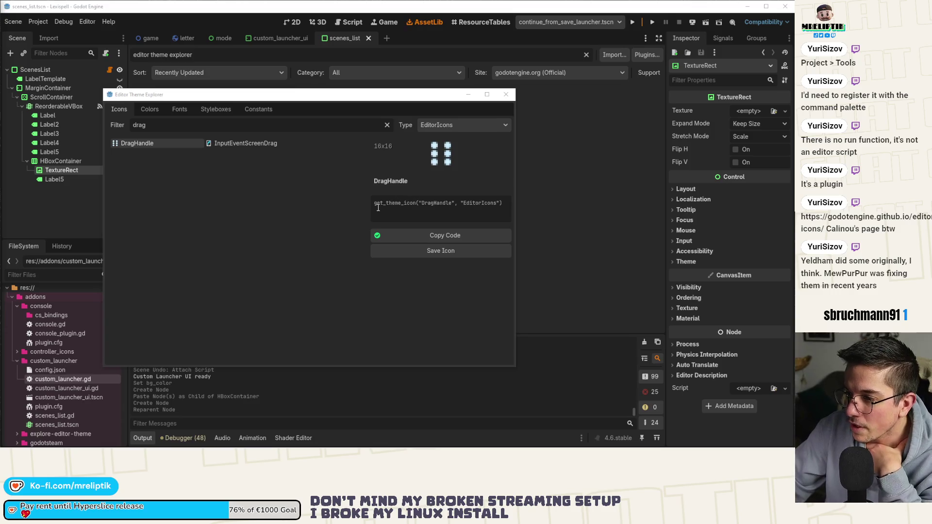
Close the Editor Theme Explorer, collapse Output and the find bar, and open the custom_launcher_ui scene
click(507, 96)
click(109, 69)
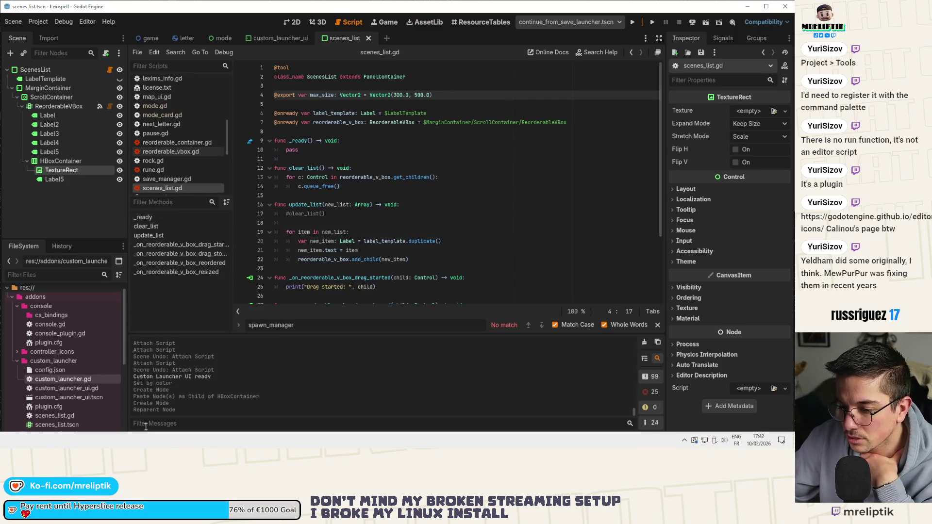
click(148, 440)
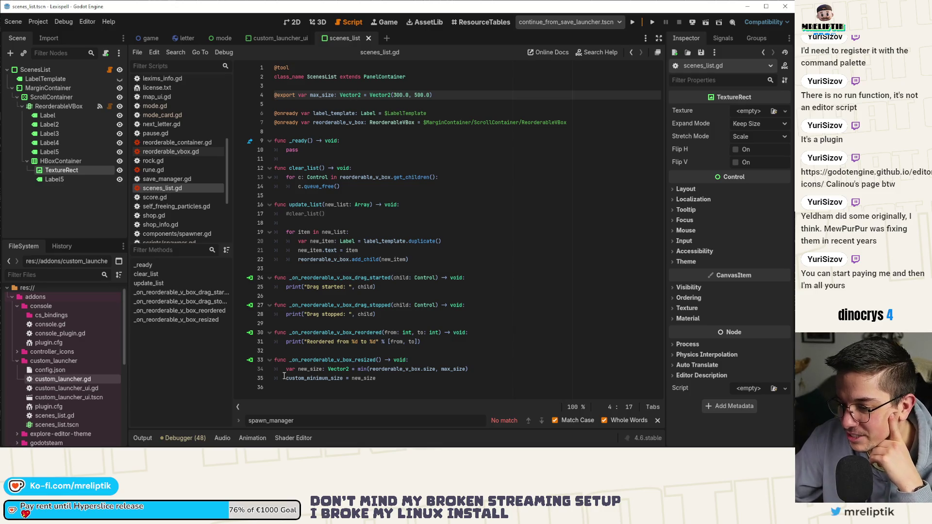
click(657, 420)
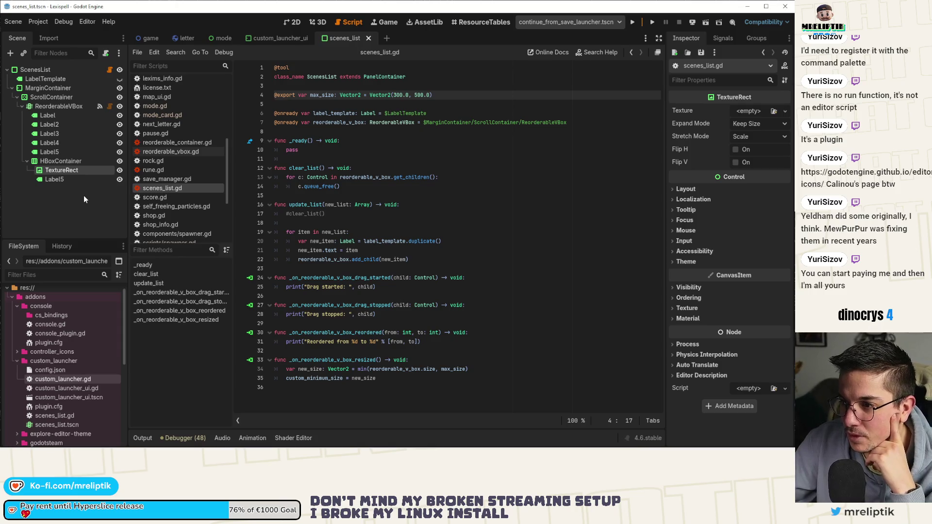
click(279, 39)
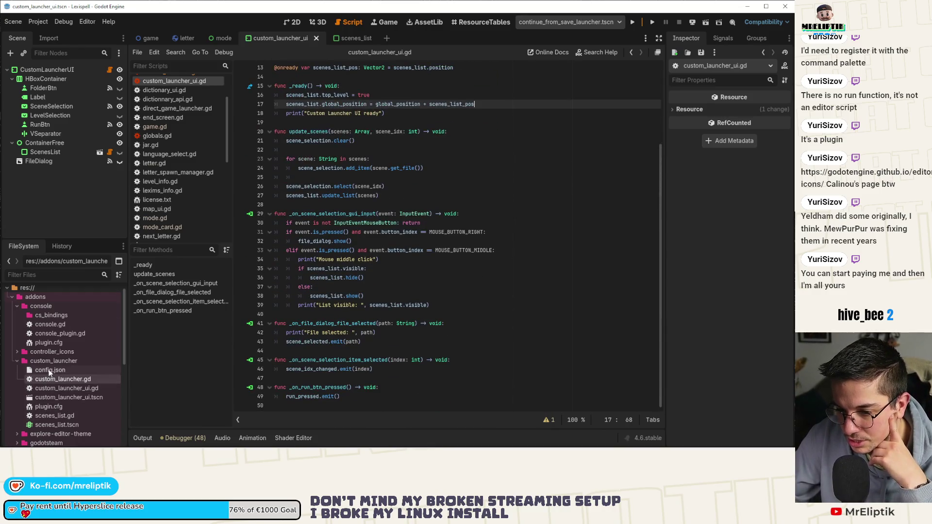
Open custom_launcher.gd and look at the base_control and EditorInterface usage on line 27
double_click(48, 409)
double_click(48, 418)
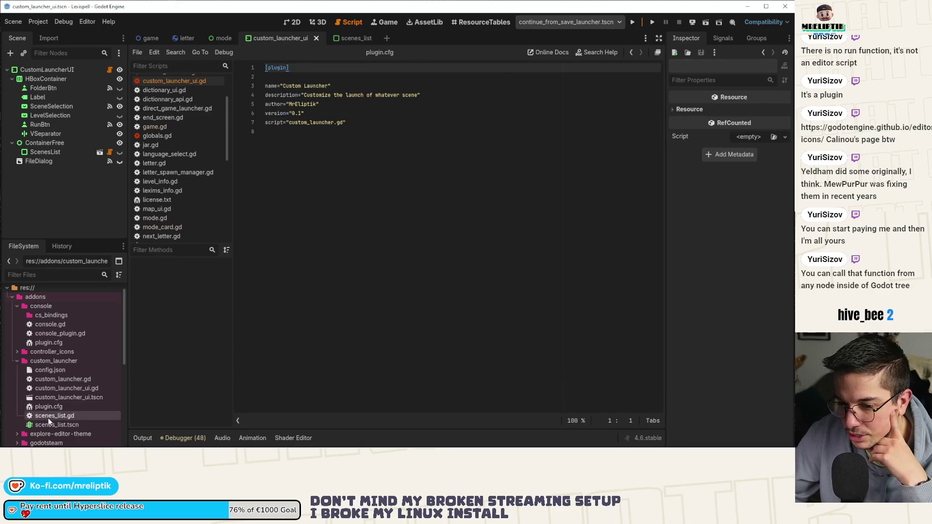
double_click(56, 379)
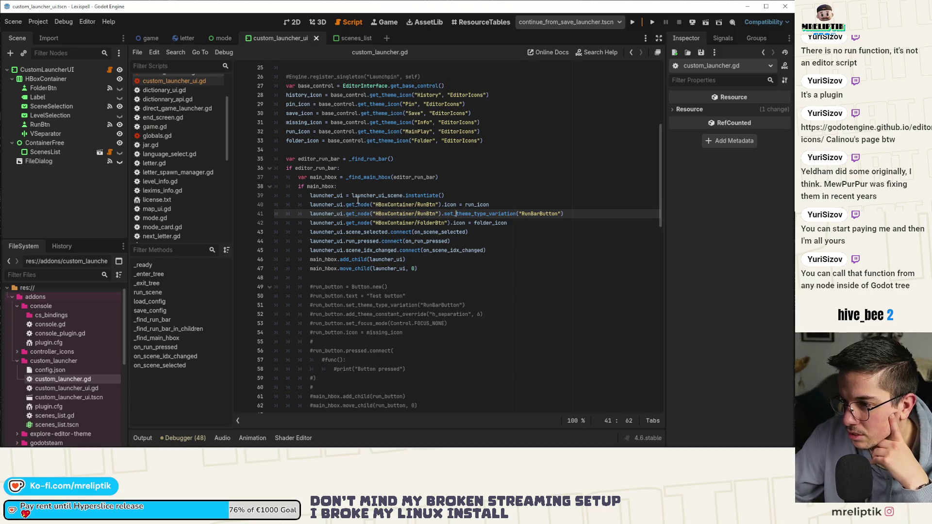
scroll(357, 205, up, 3)
double_click(348, 177)
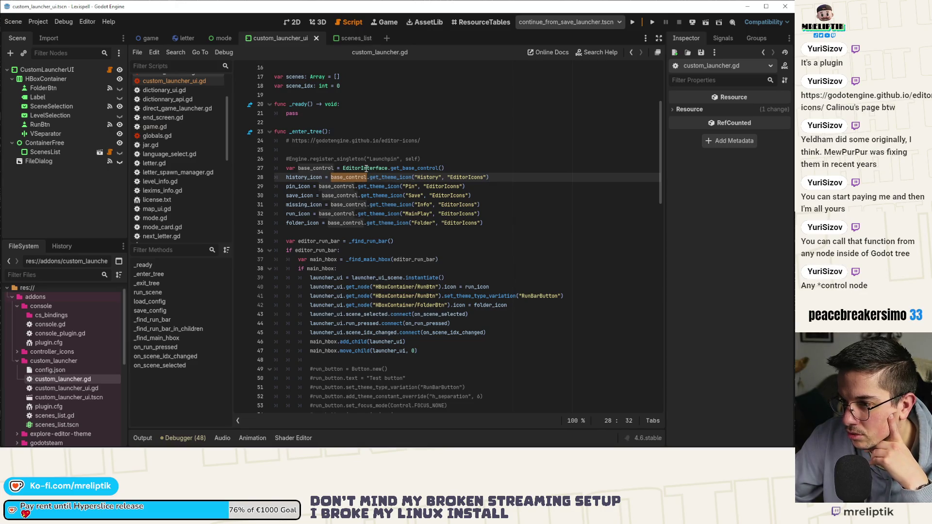
double_click(366, 168)
scroll(401, 221, up, 2)
scroll(401, 221, up, 1)
Add and remove a line after line 27, save custom_launcher.gd, and bring up scenes_list.gd
click(475, 252)
key(Return)
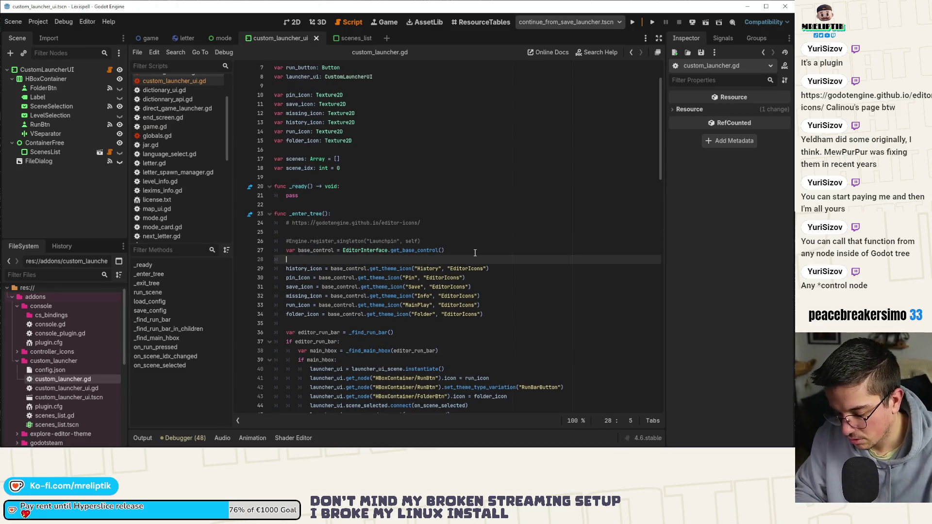
text(Ed)
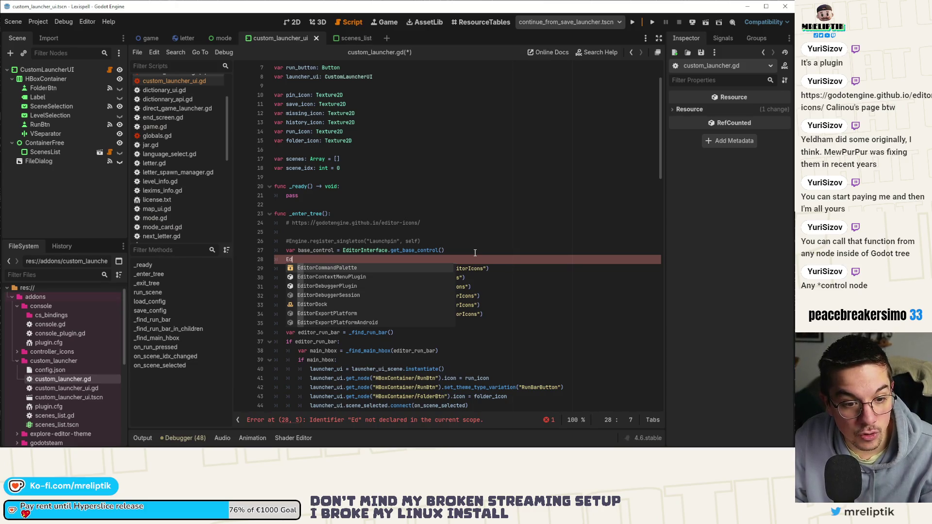
key(BackSpace)
key(BackSpace)
key(BackSpace)
key(BackSpace)
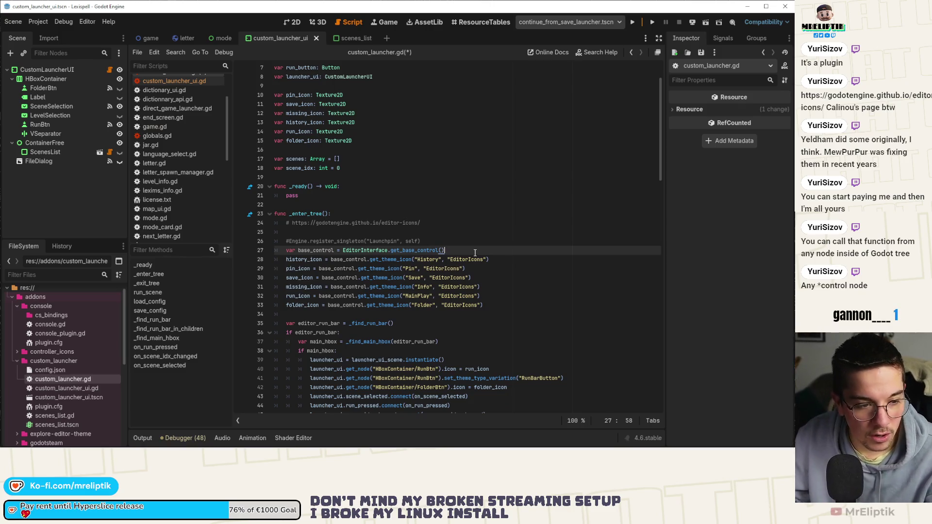
key(ctrl+s)
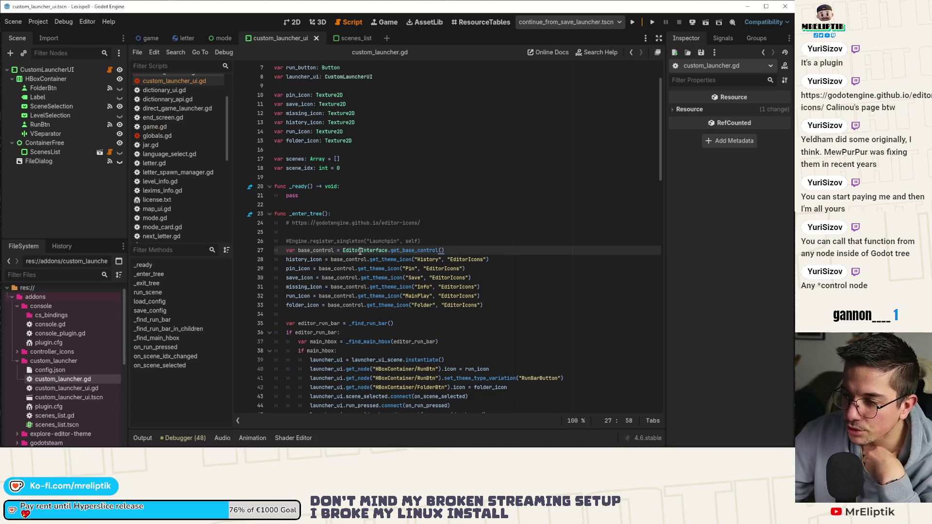
mouse_move(360, 251)
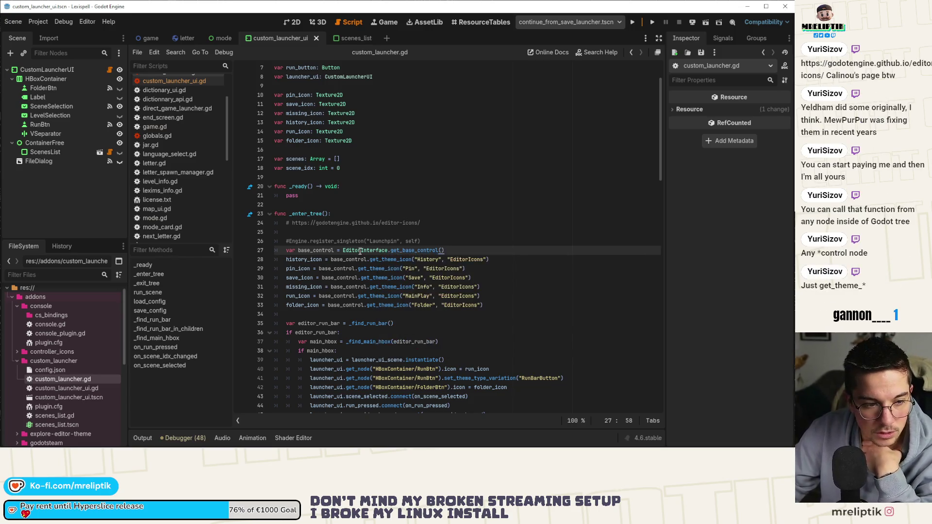
mouse_move(290, 266)
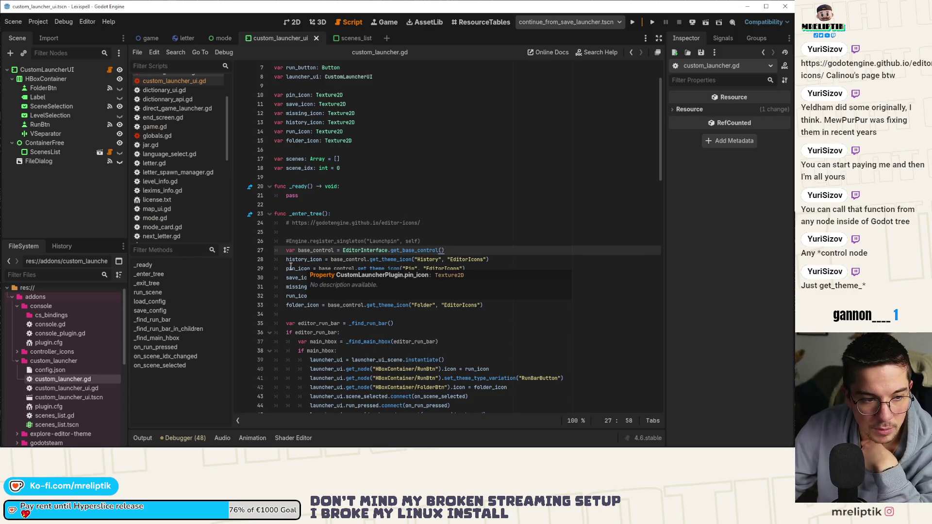
click(346, 40)
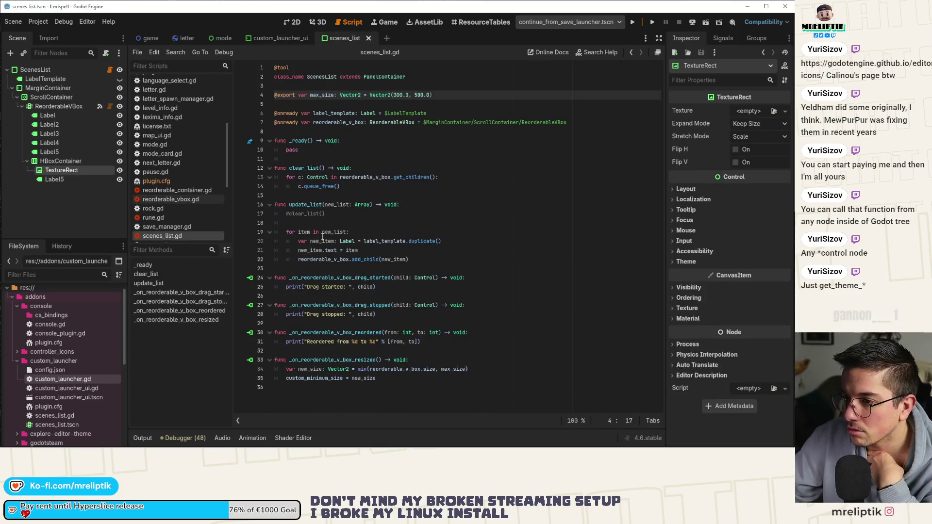
Rename the row's TextureRect node to DragIcon in the 2D view
click(295, 22)
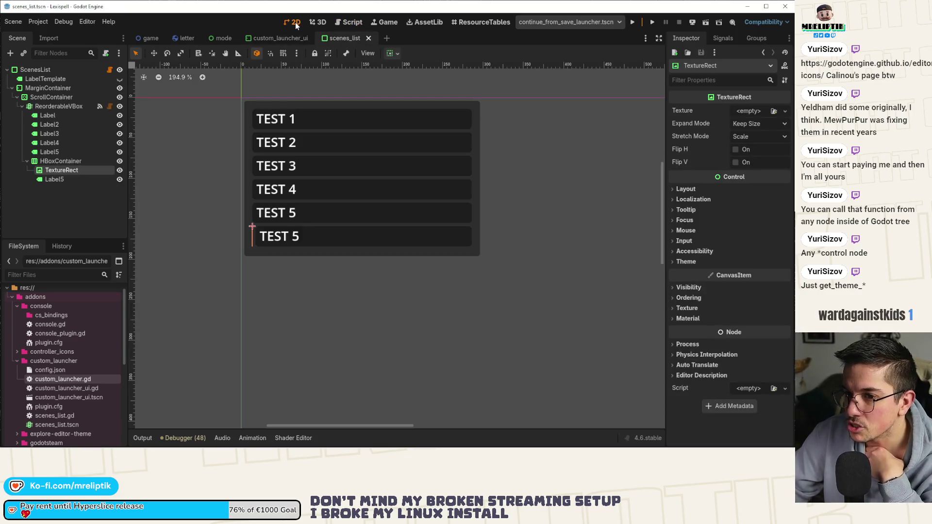
double_click(68, 171)
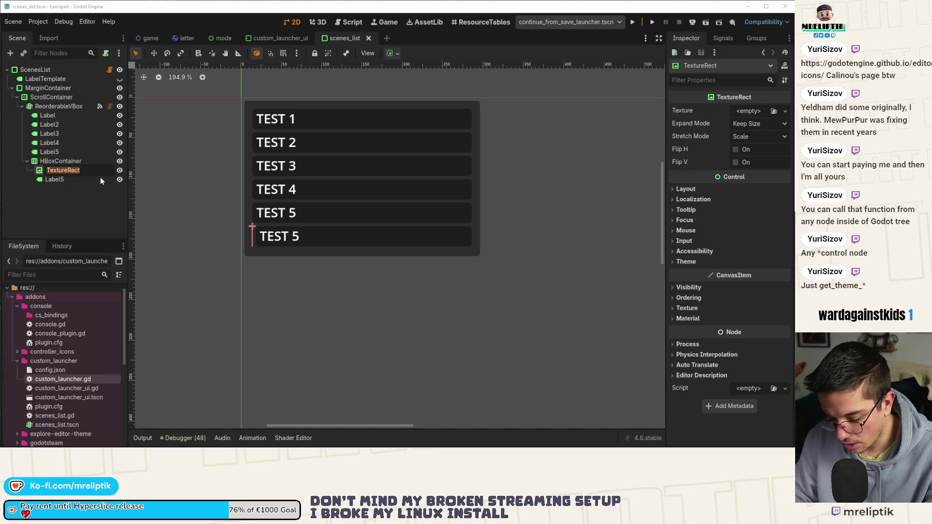
text(DragIcon)
key(Return)
Rename the parent HBoxContainer to ItemTemplate
click(75, 166)
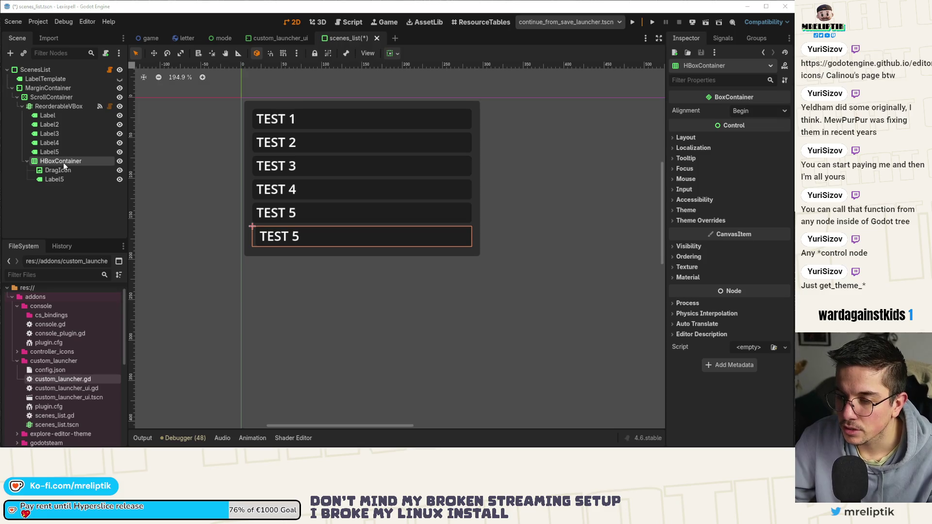
click(69, 170)
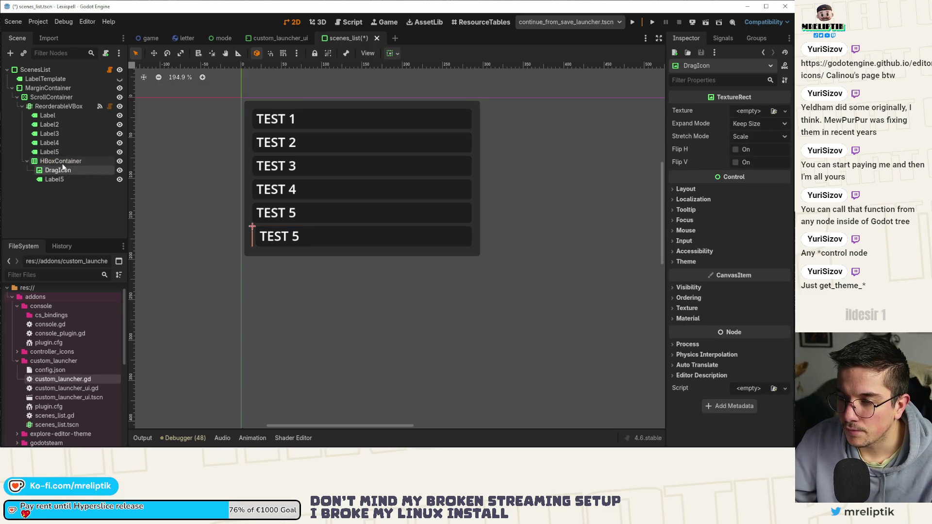
click(66, 163)
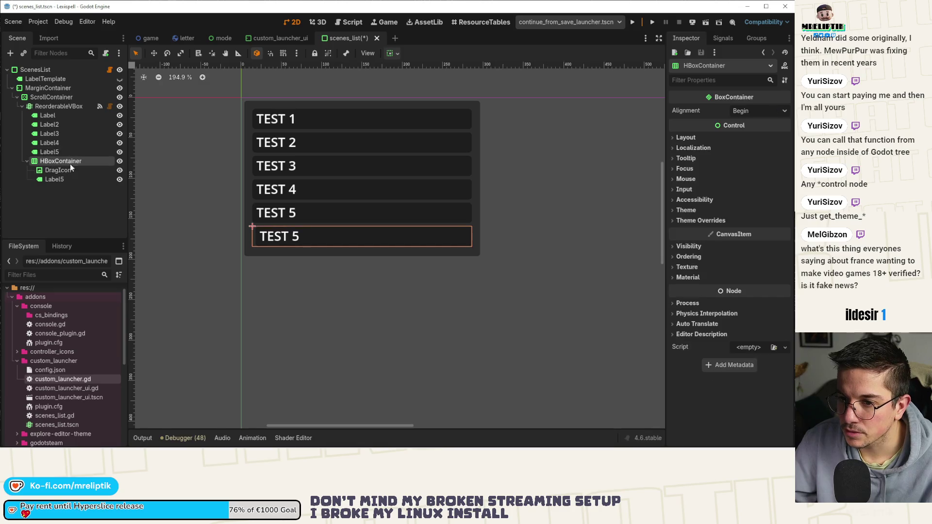
key(F2)
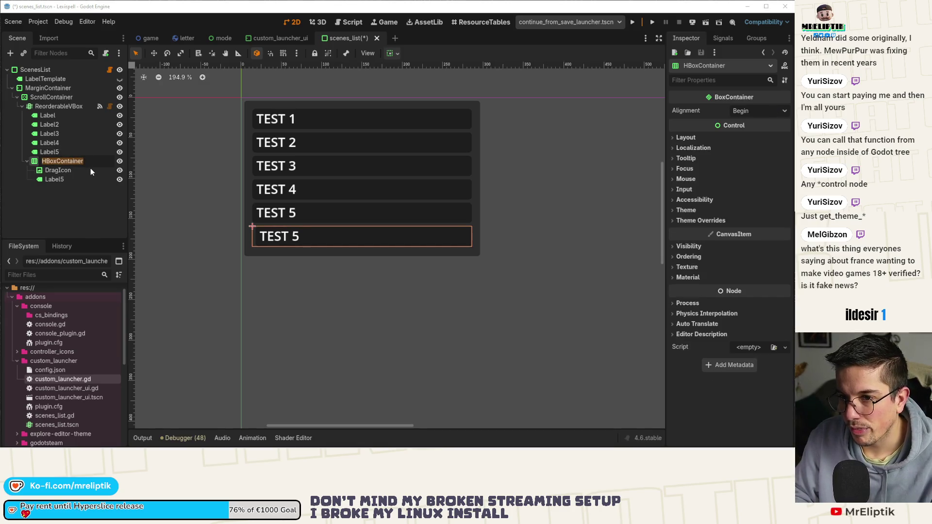
text(I)
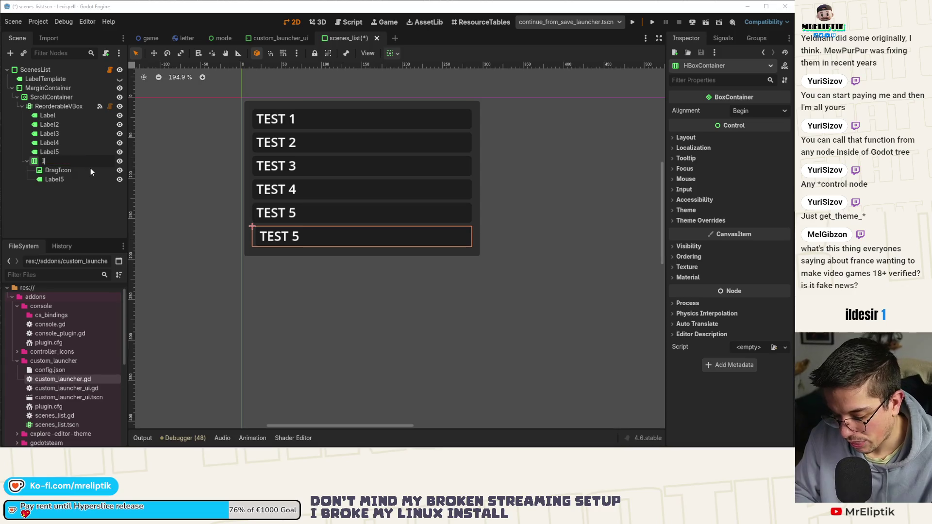
text(temtemplate)
key(Return)
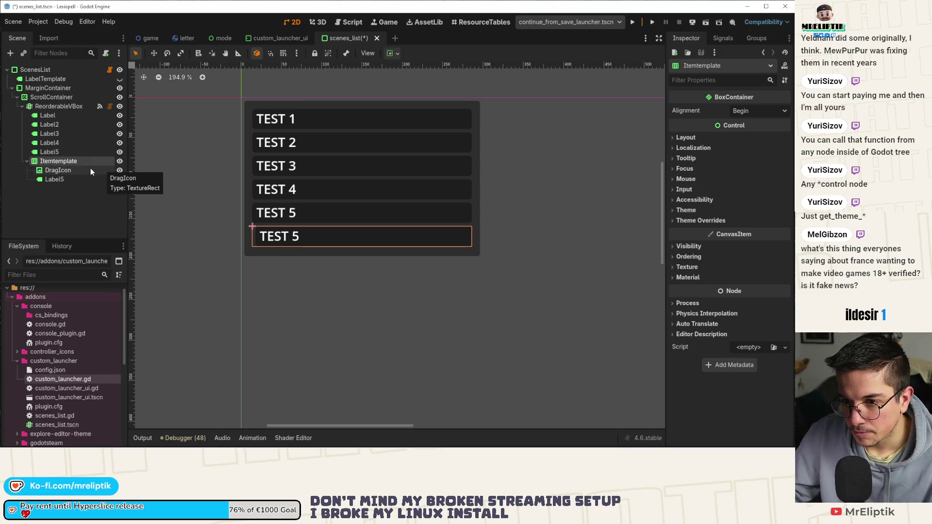
text(ItemTemplate)
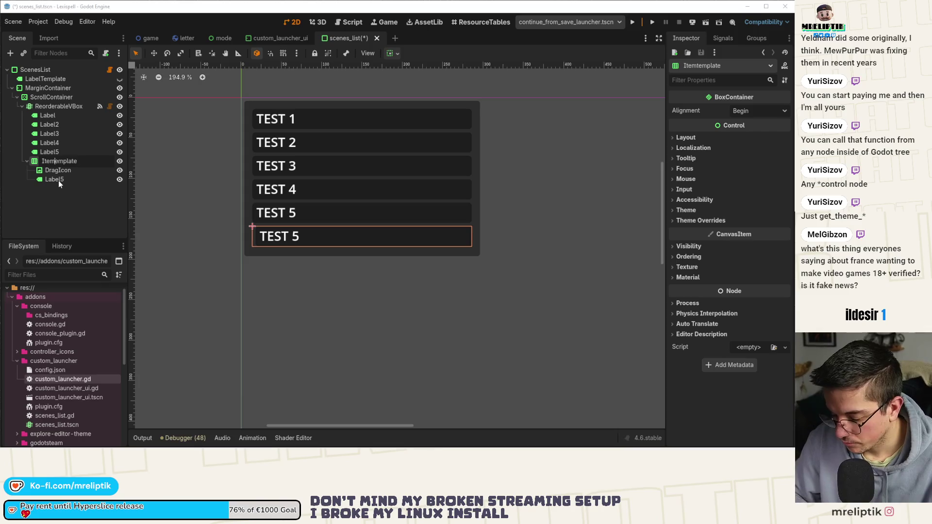
key(Return)
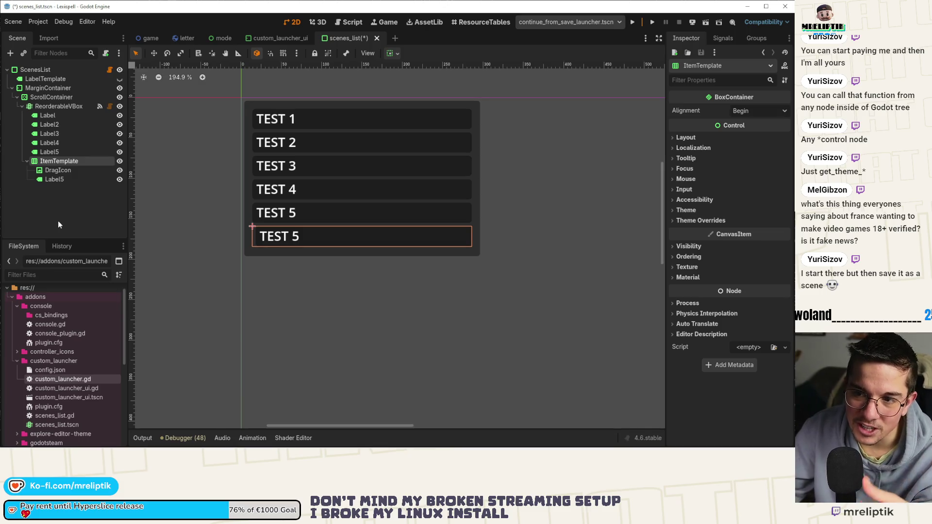
Set DragIcon's Layout custom minimum width to 25 and save the scenes_list scene
click(41, 79)
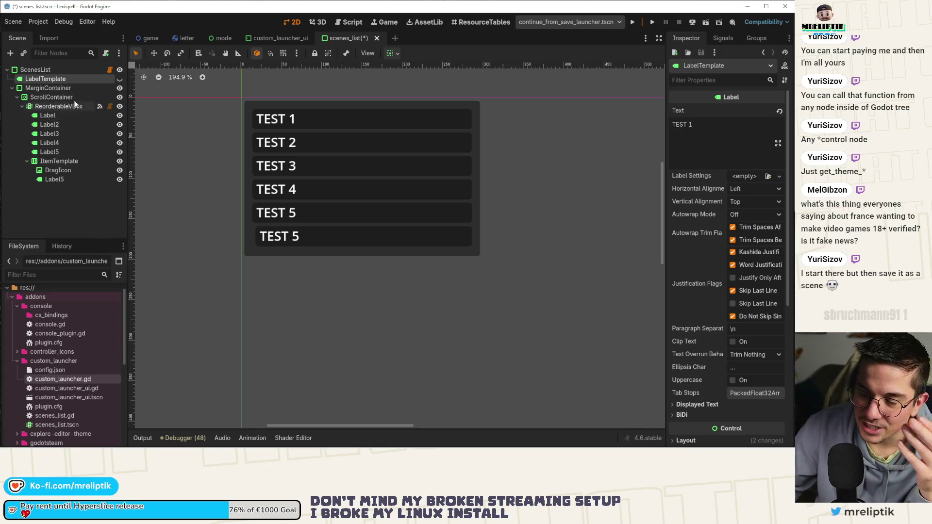
click(56, 161)
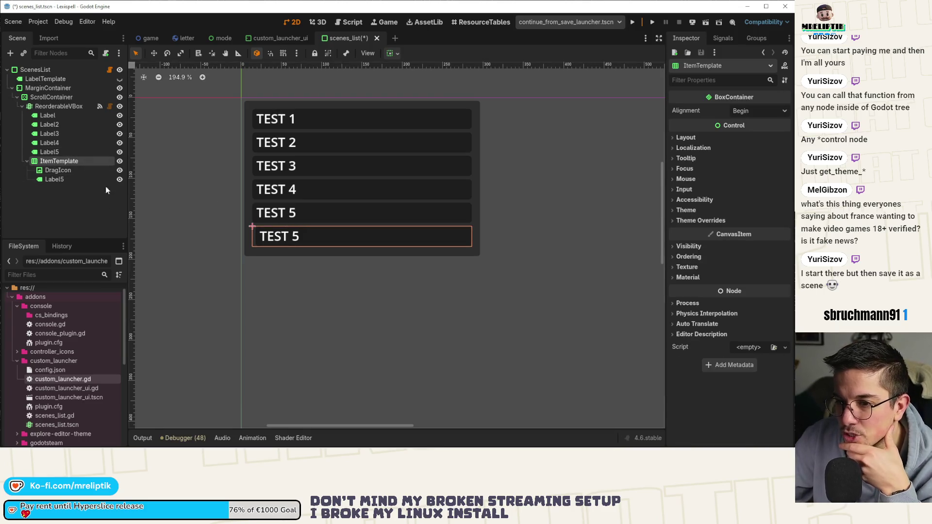
click(66, 172)
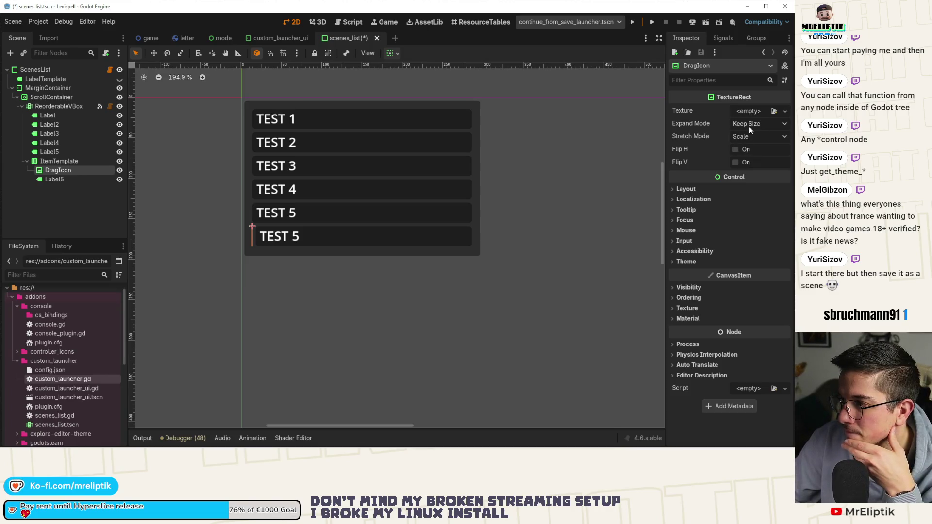
click(684, 190)
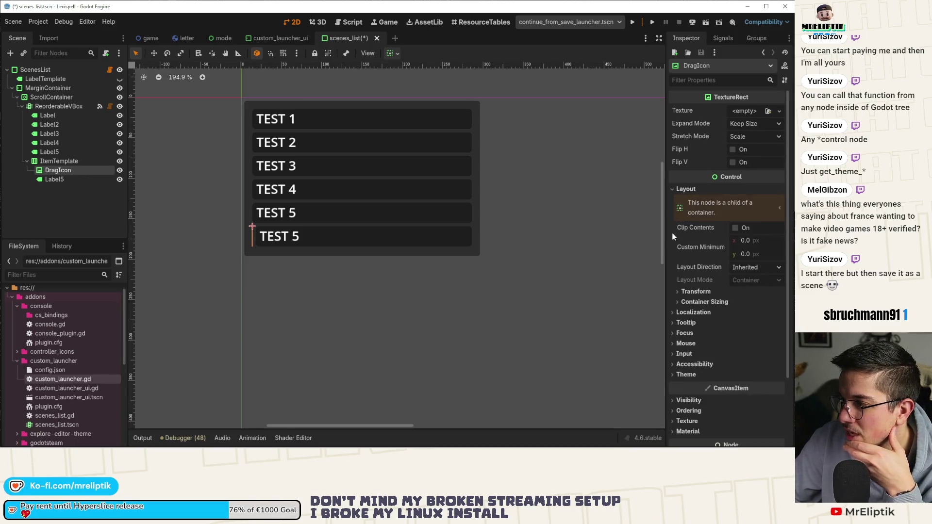
scroll(266, 250, up, 8)
click(692, 292)
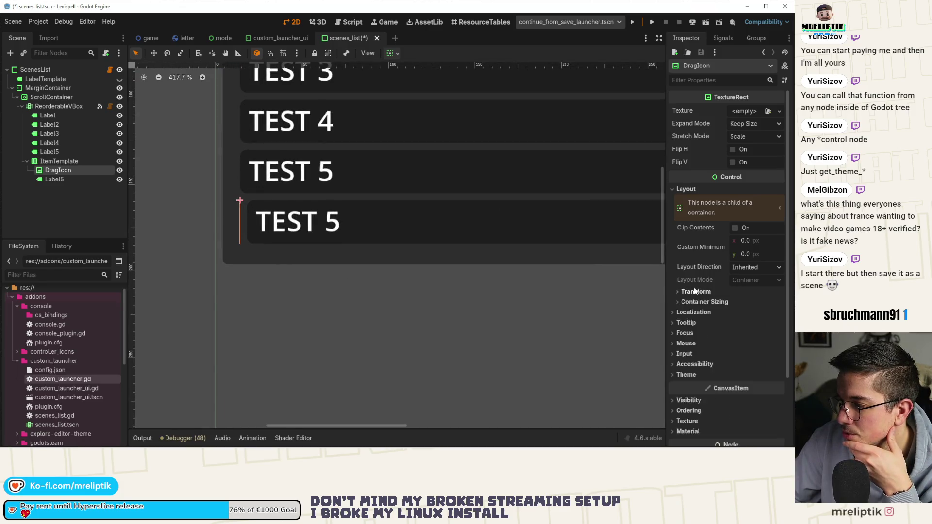
click(692, 293)
click(753, 240)
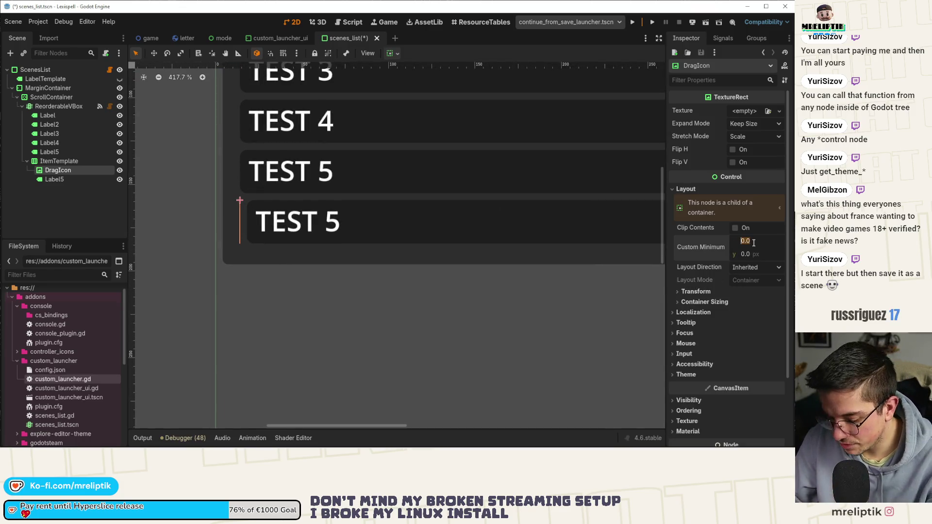
text(25)
key(Return)
key(ctrl+s)
click(51, 219)
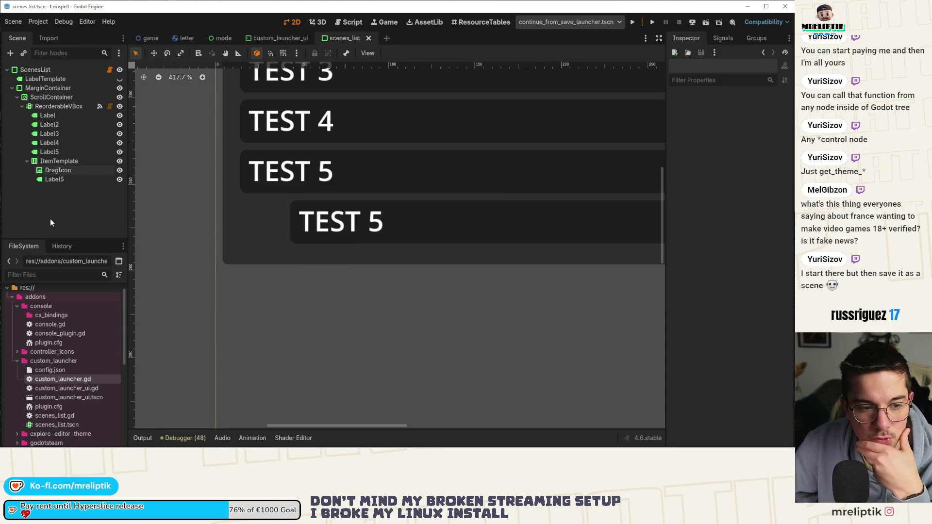
scroll(257, 240, down, 5)
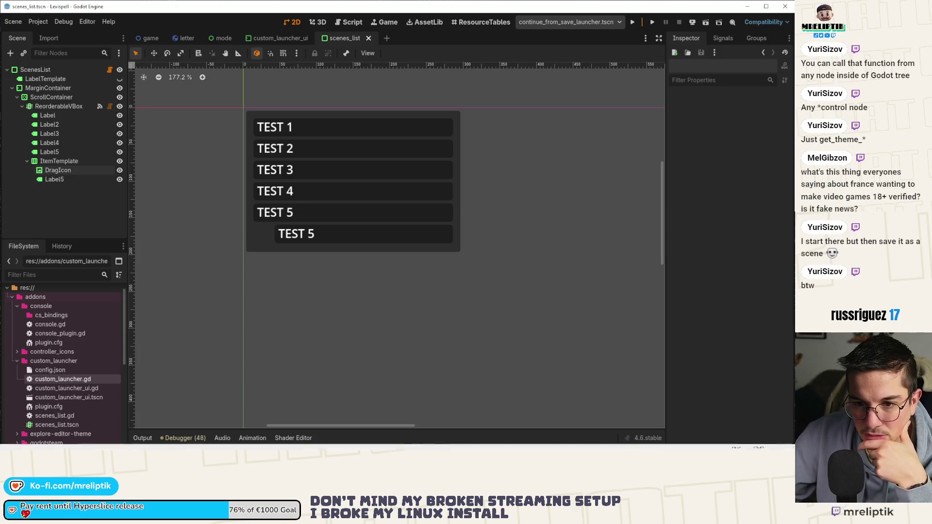
click(38, 22)
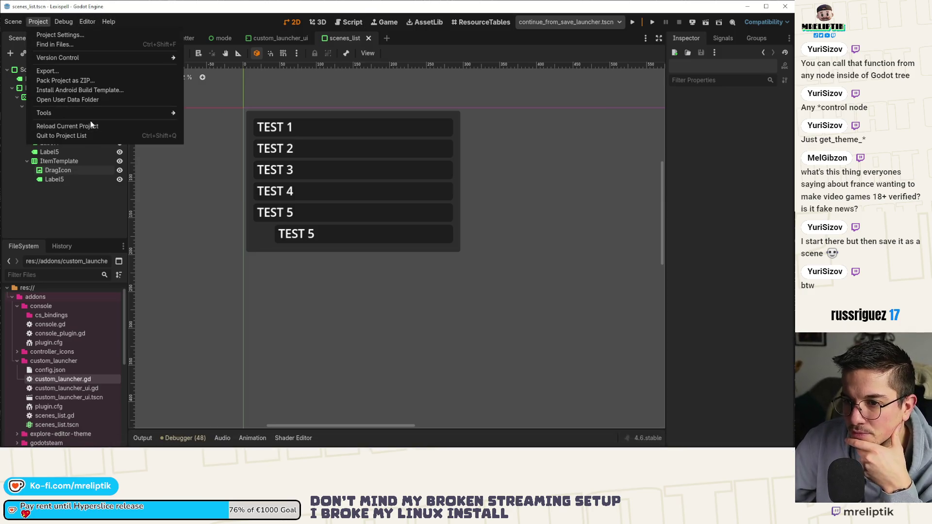
mouse_move(65, 113)
click(214, 162)
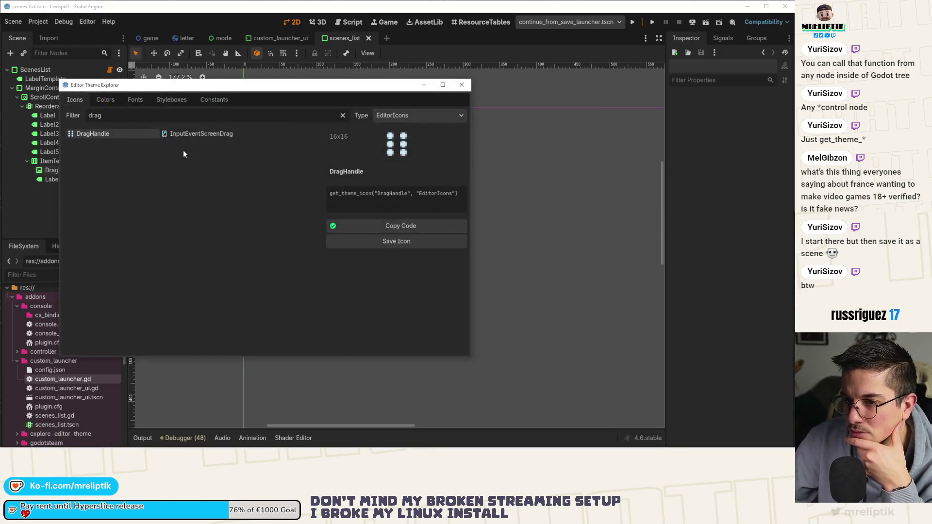
double_click(123, 115)
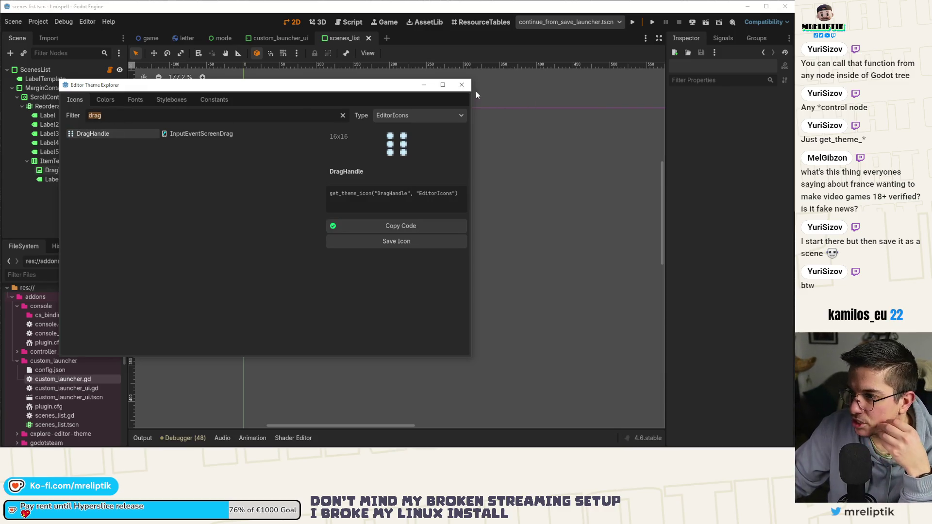
click(461, 85)
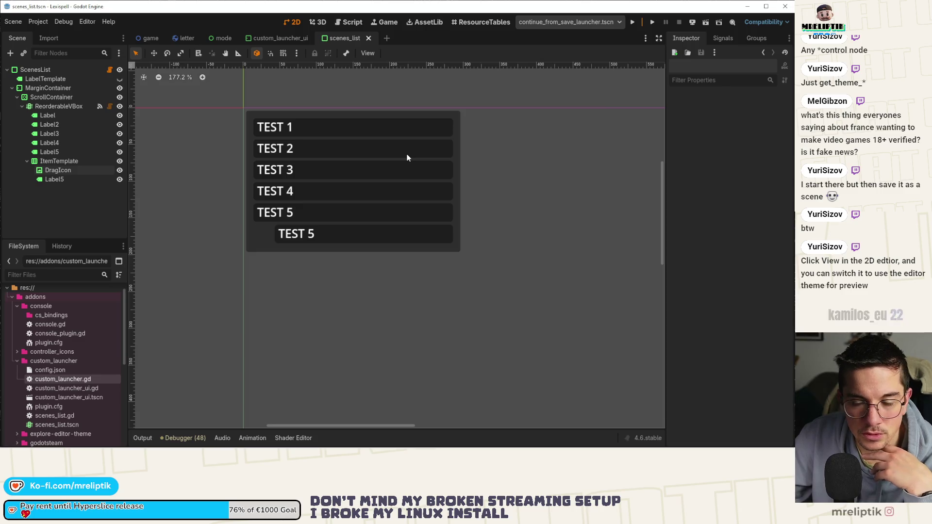
Switch the preview theme back and forth between Editor theme and Project theme
click(370, 54)
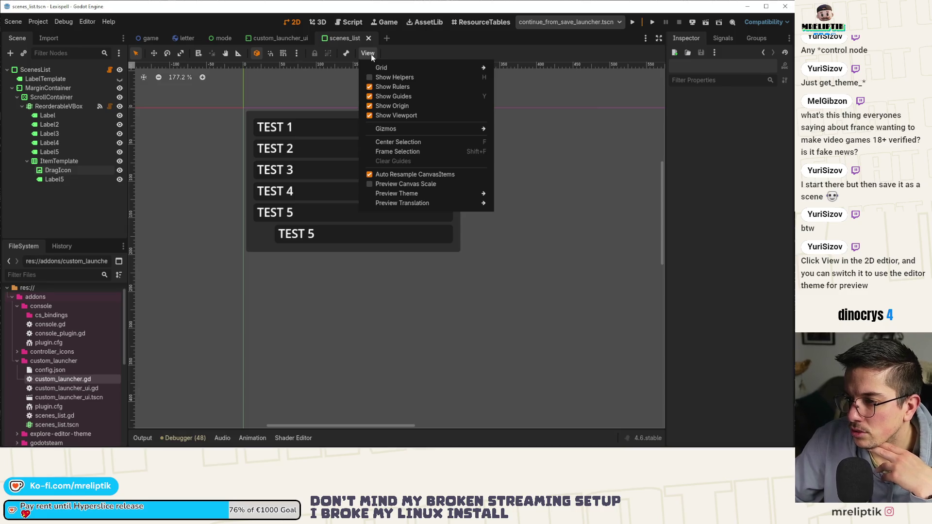
mouse_move(434, 194)
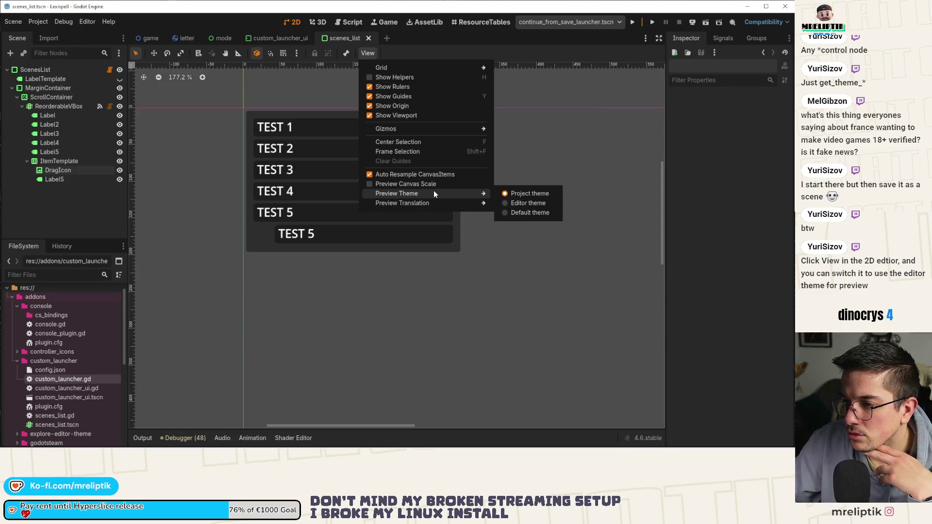
click(532, 204)
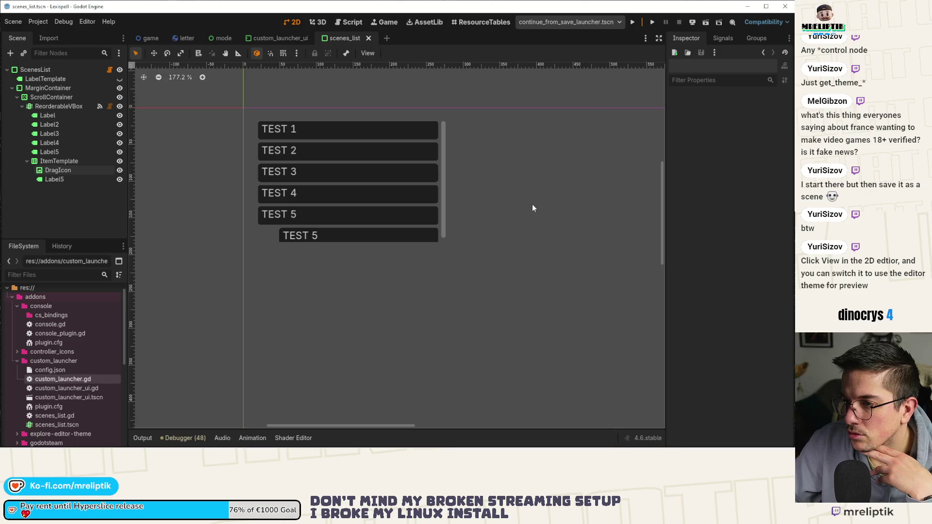
click(371, 52)
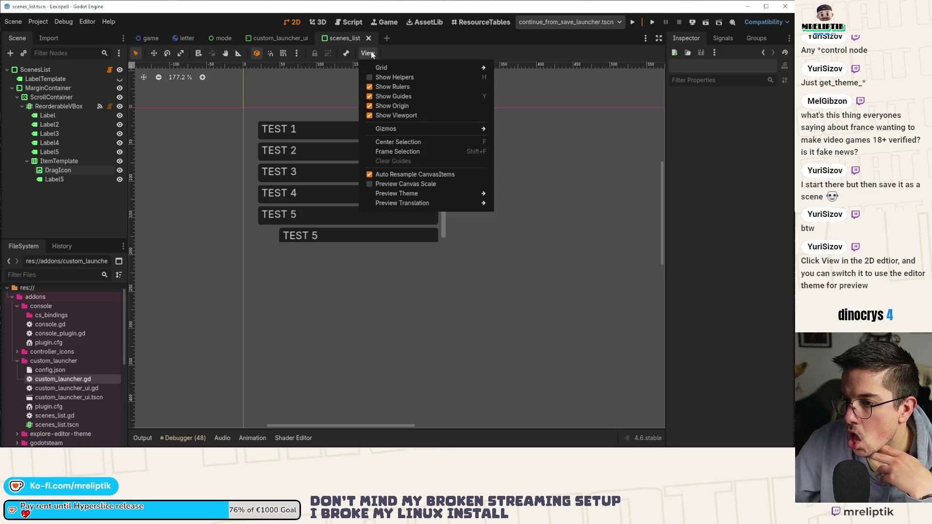
mouse_move(450, 195)
click(531, 196)
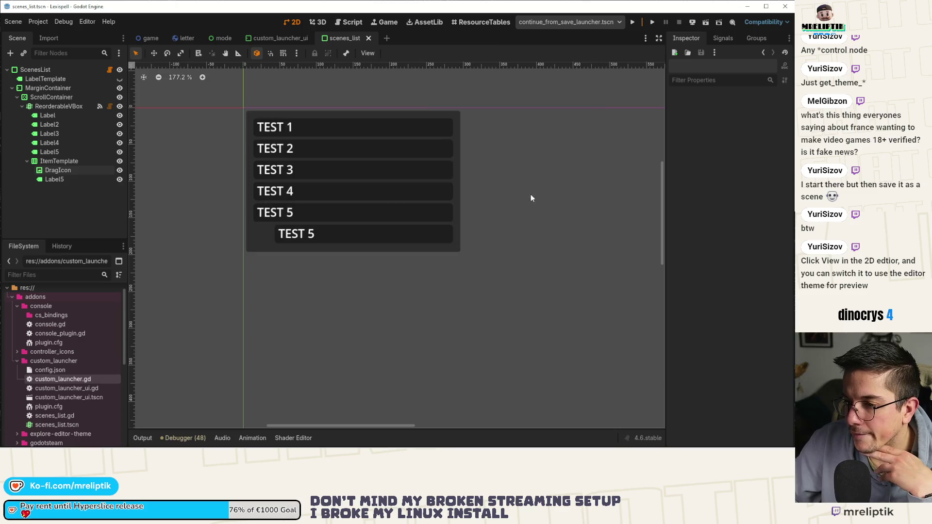
click(368, 55)
mouse_move(453, 194)
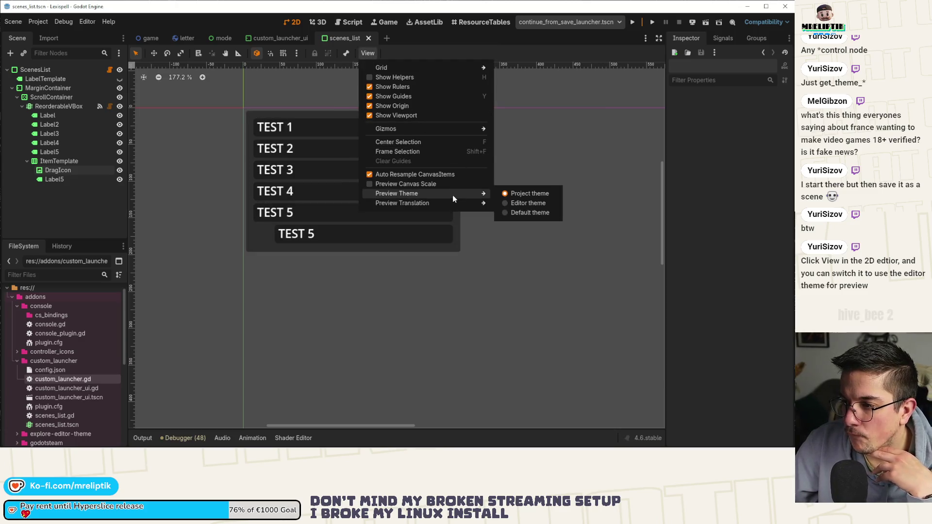
click(519, 206)
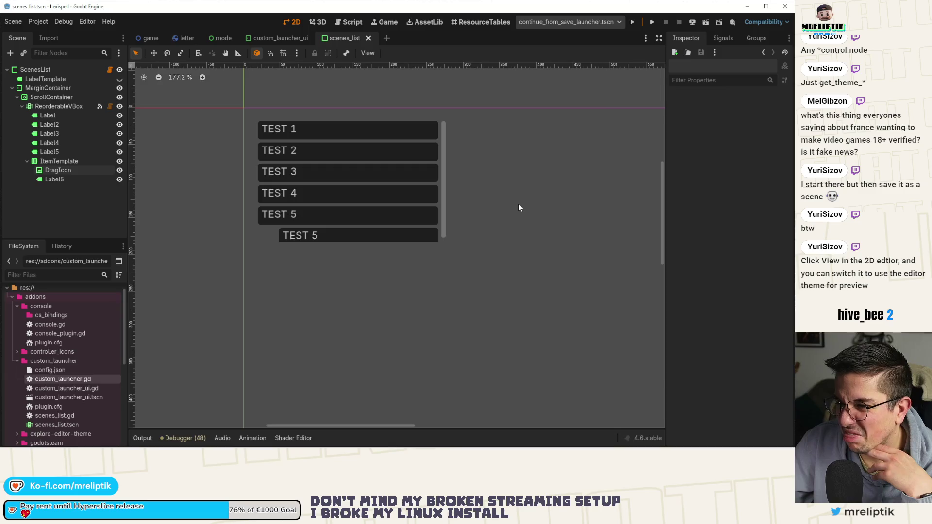
click(364, 56)
mouse_move(451, 191)
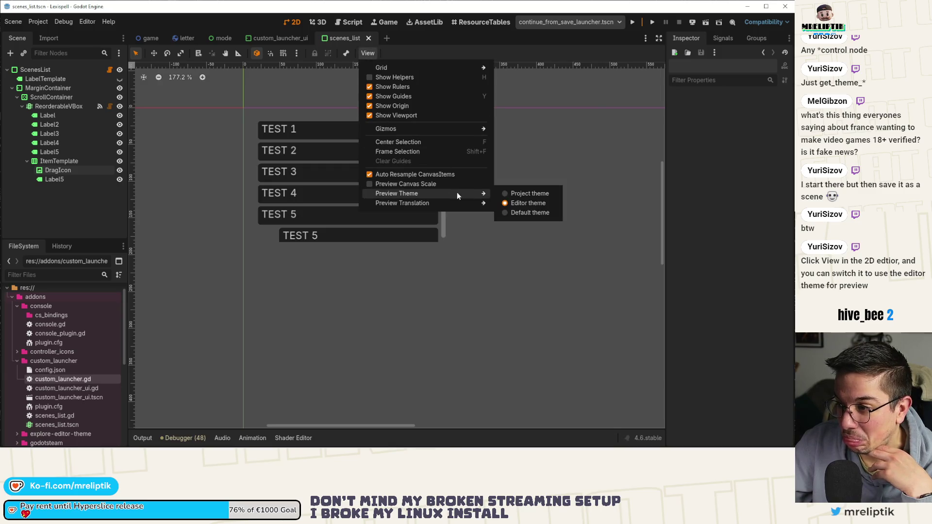
click(523, 191)
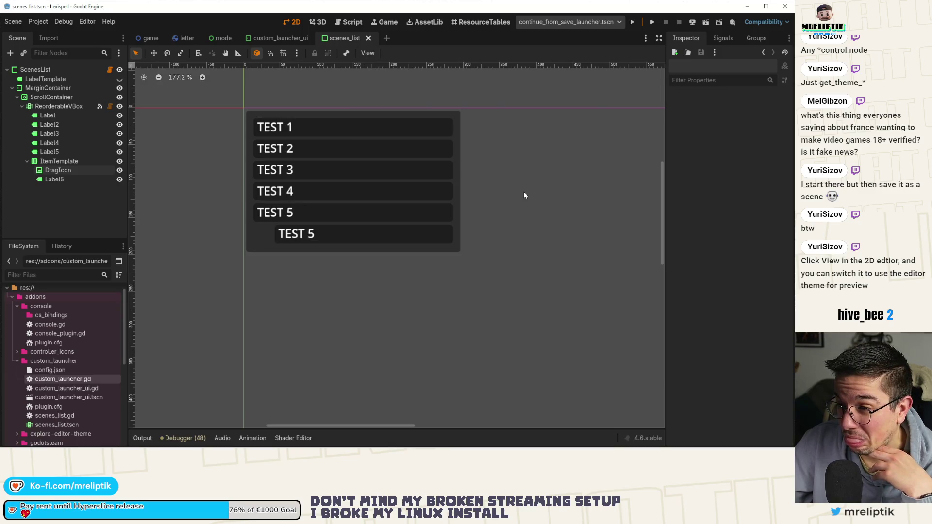
Compare the editor and project themes again, then settle on Default theme and select TEST 1
click(368, 54)
mouse_move(473, 194)
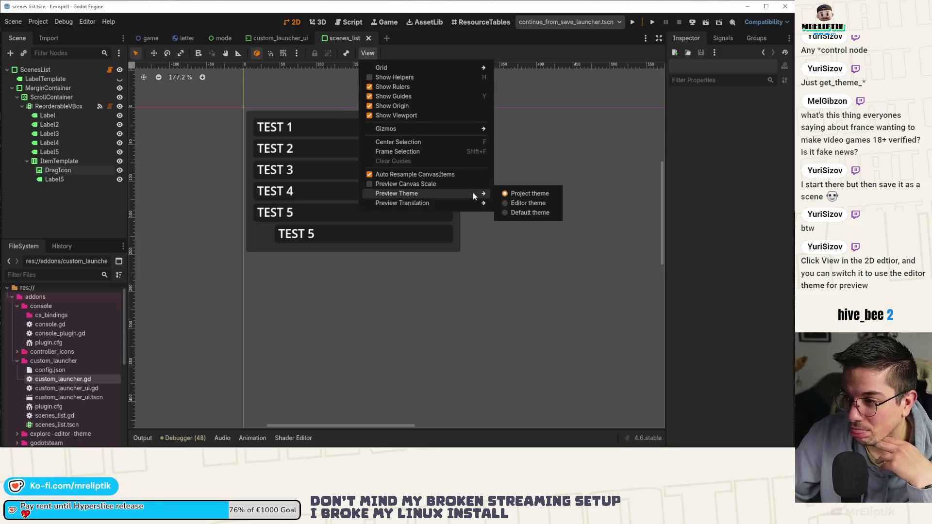
click(533, 203)
click(371, 53)
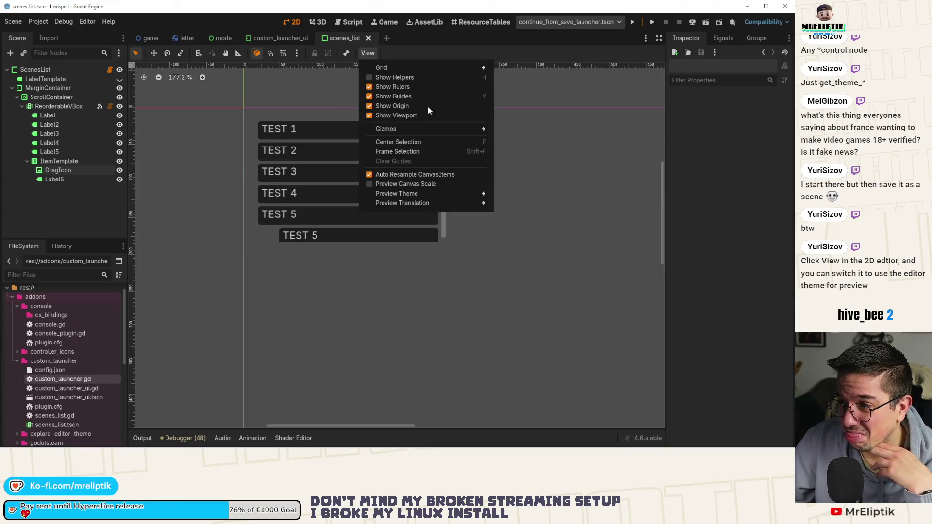
mouse_move(476, 194)
click(534, 194)
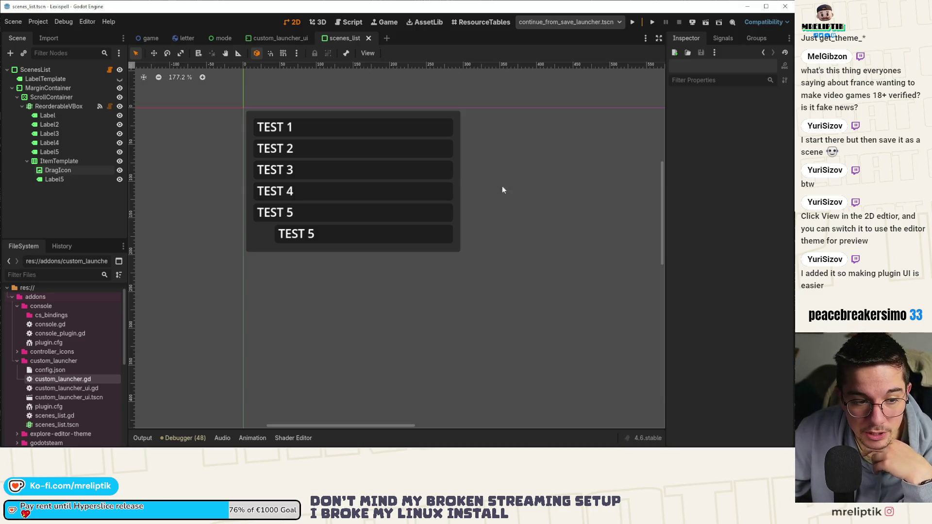
click(371, 53)
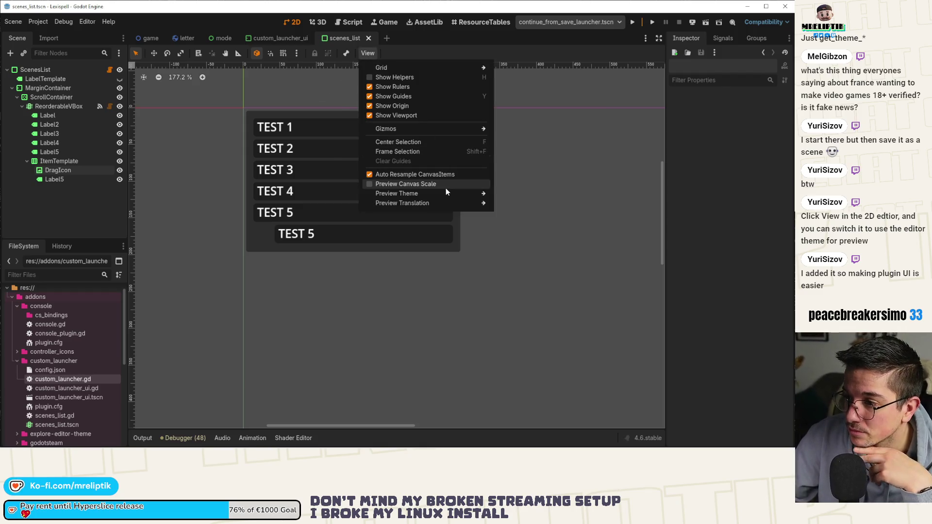
mouse_move(444, 193)
click(512, 204)
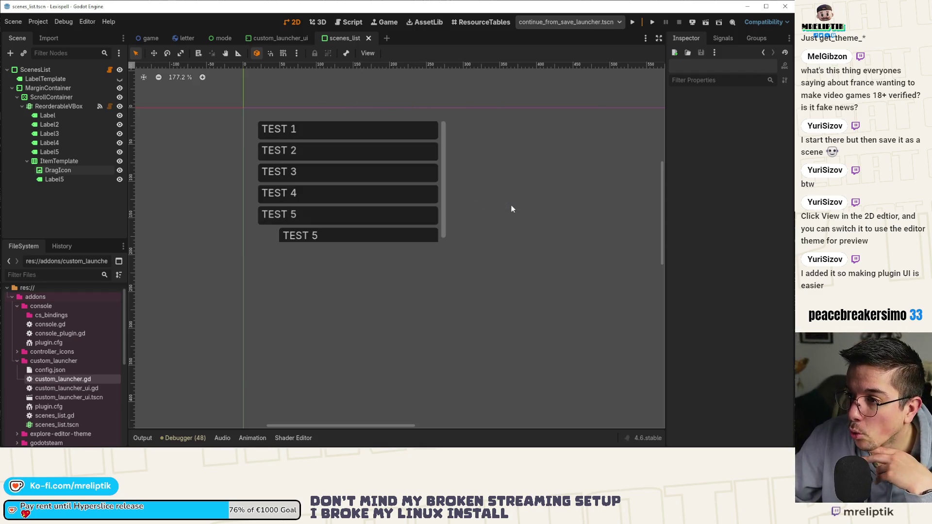
click(367, 54)
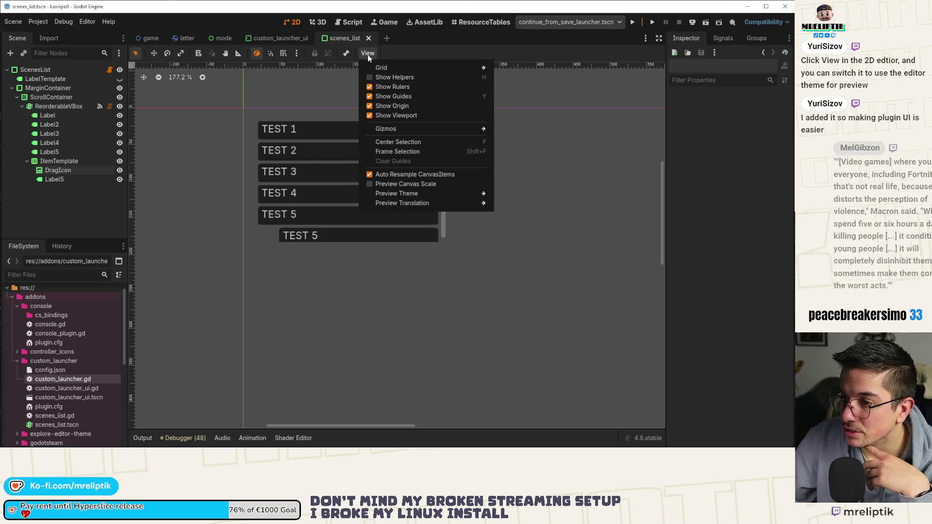
click(368, 54)
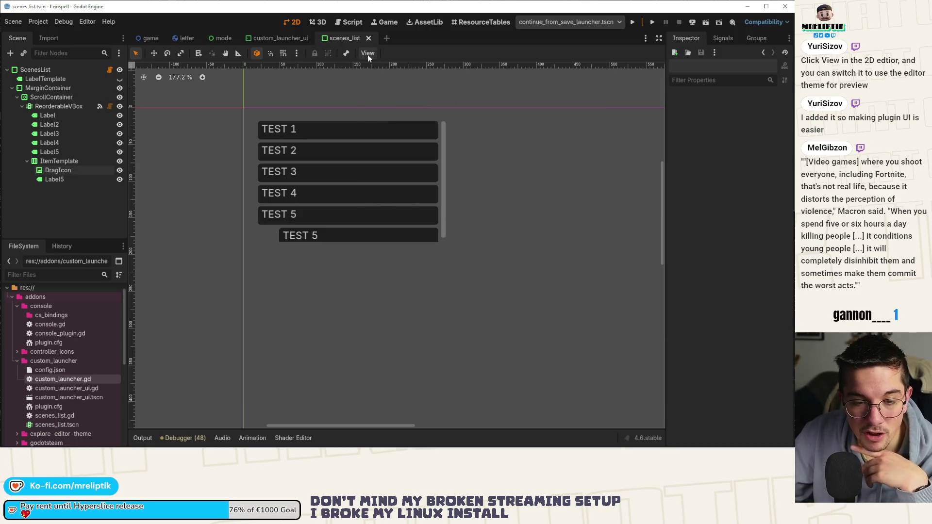
click(368, 54)
mouse_move(432, 193)
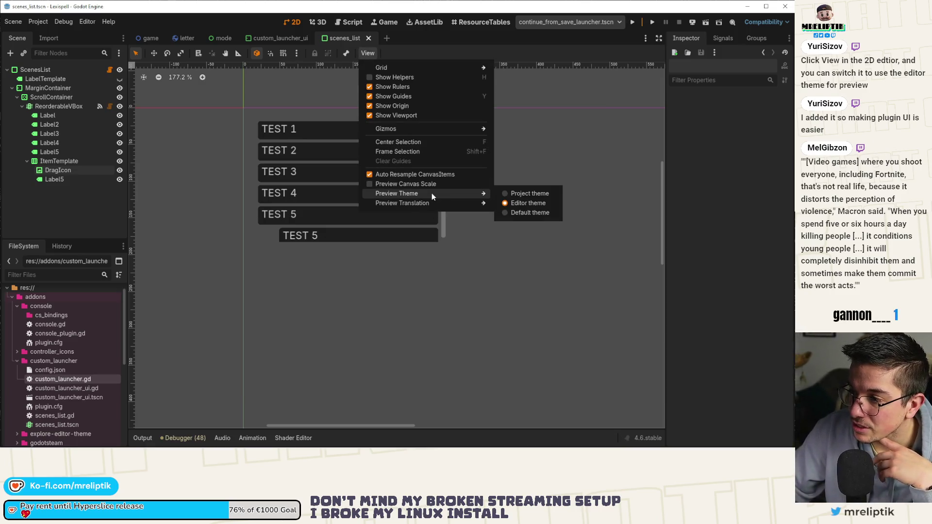
click(539, 212)
click(313, 133)
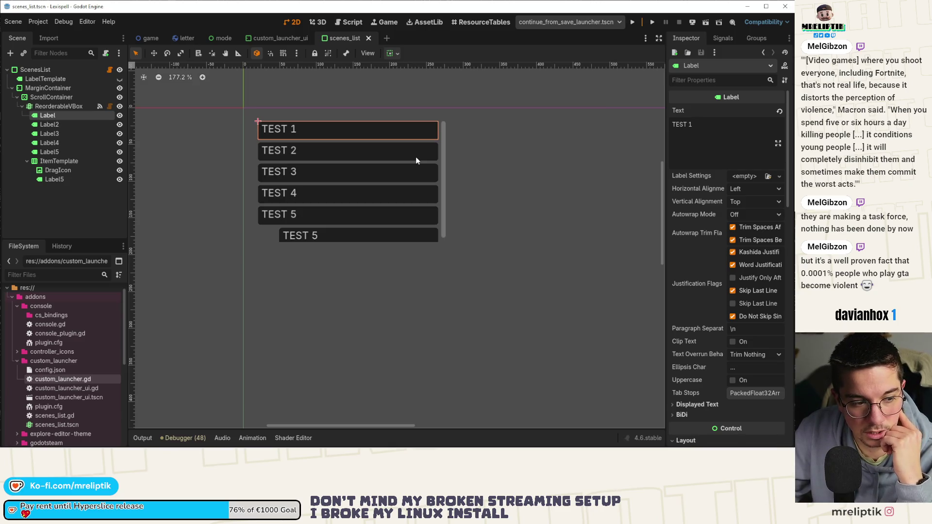
Reduce DragIcon's custom minimum width from 25 to 15, then check Label5 and ItemTemplate
click(267, 240)
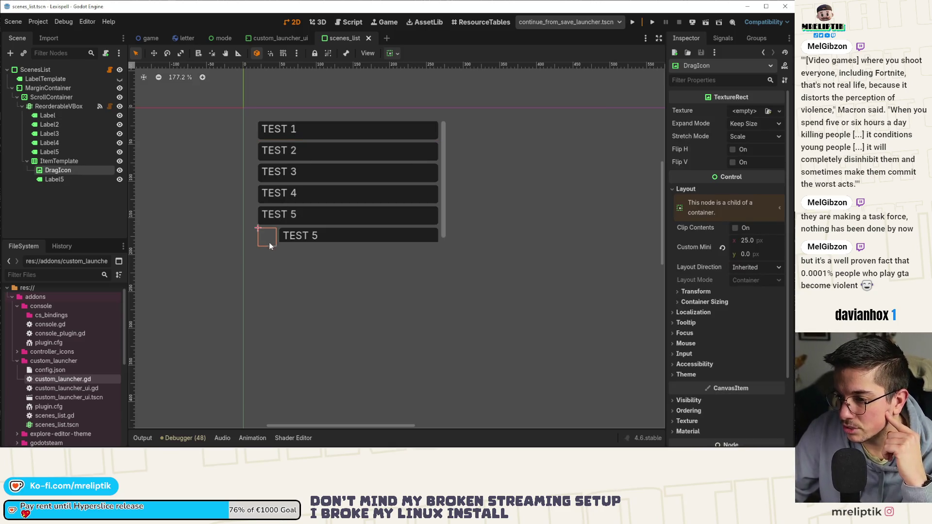
scroll(281, 231, up, 6)
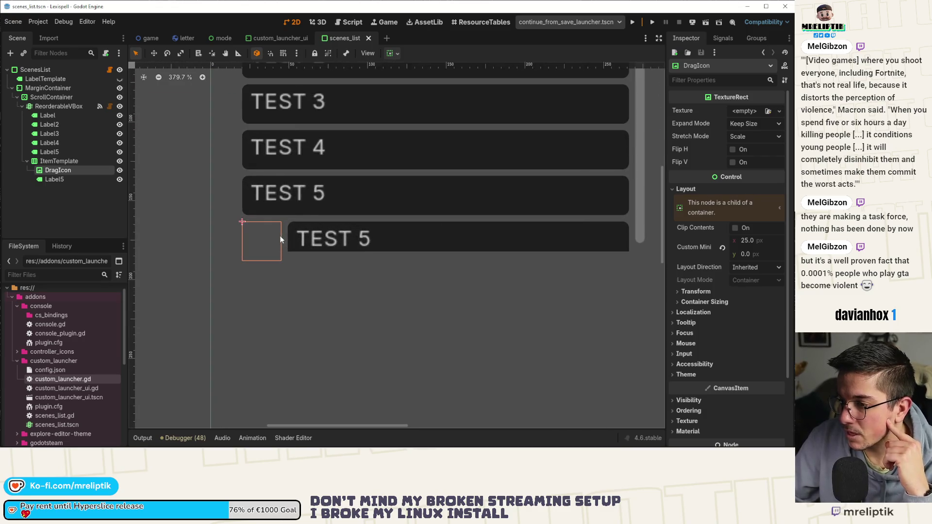
click(751, 241)
text(15)
key(Return)
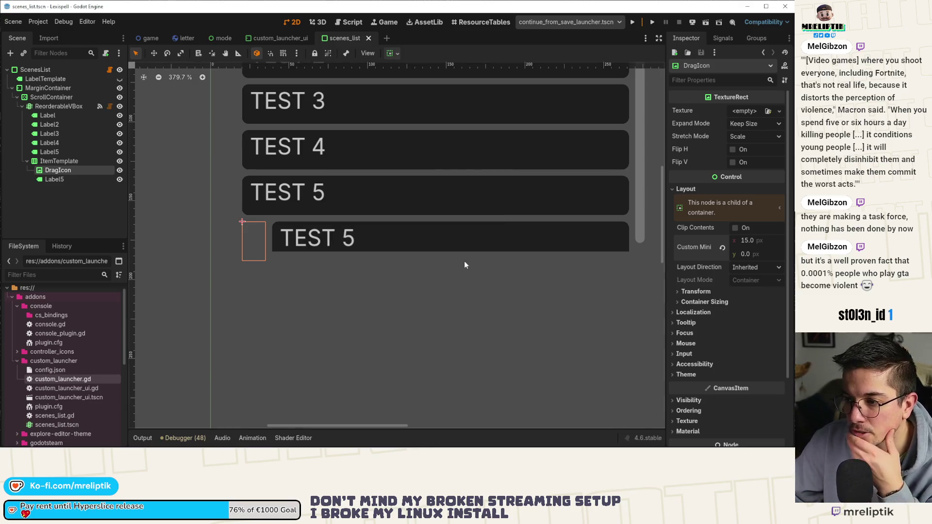
scroll(235, 195, down, 7)
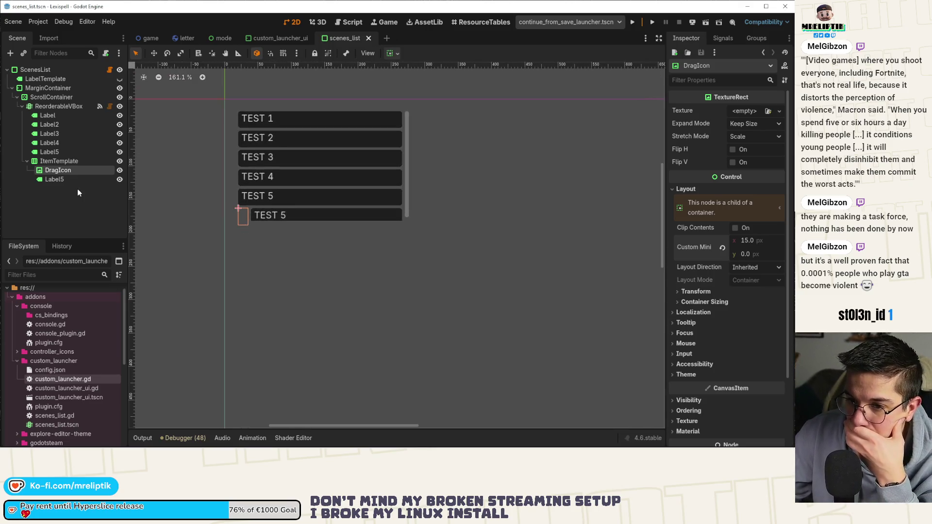
click(65, 180)
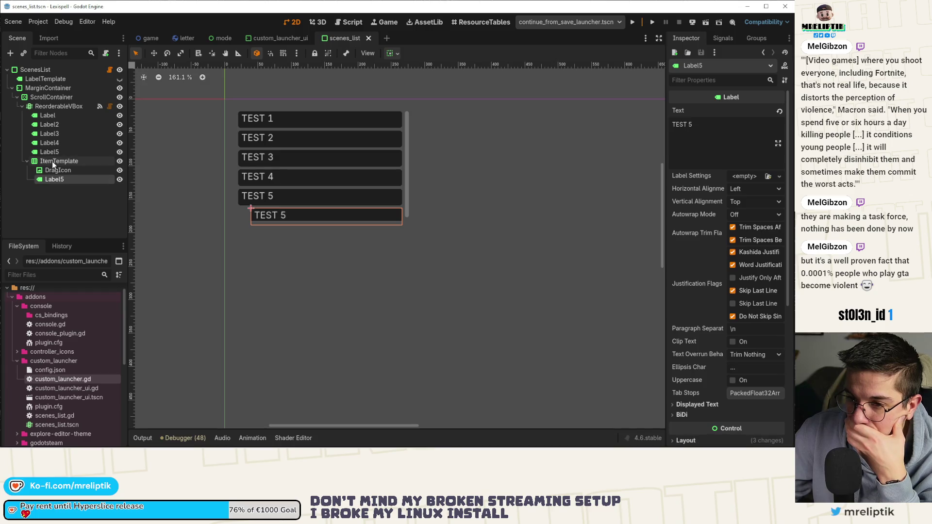
click(52, 163)
click(51, 179)
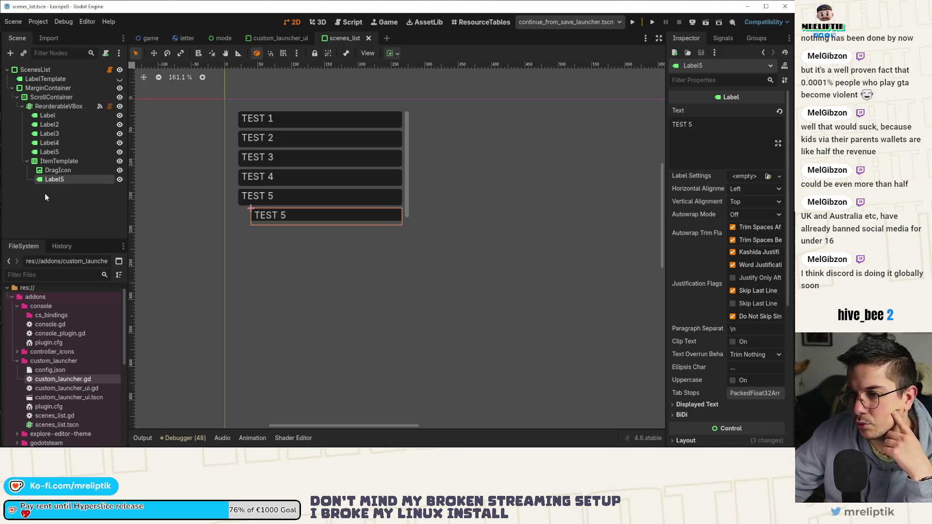
click(244, 217)
click(52, 161)
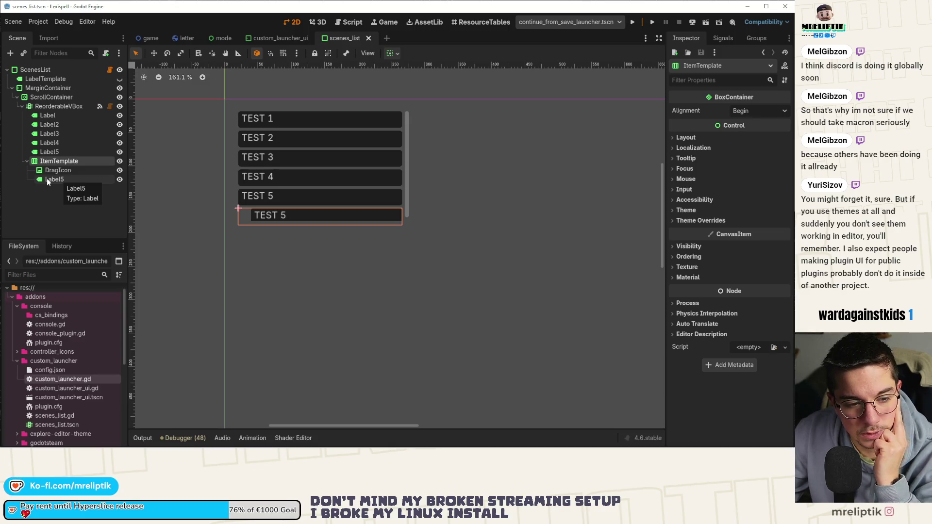
click(397, 53)
Select the ScenesList root and scroll its Inspector to Theme Overrides > Styles > Panel
click(363, 53)
click(364, 54)
click(362, 55)
click(365, 54)
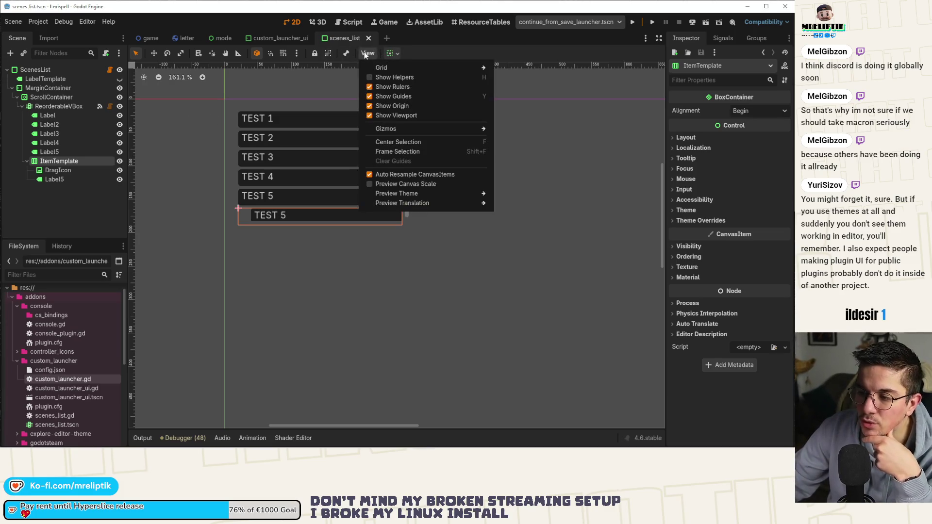
mouse_move(460, 203)
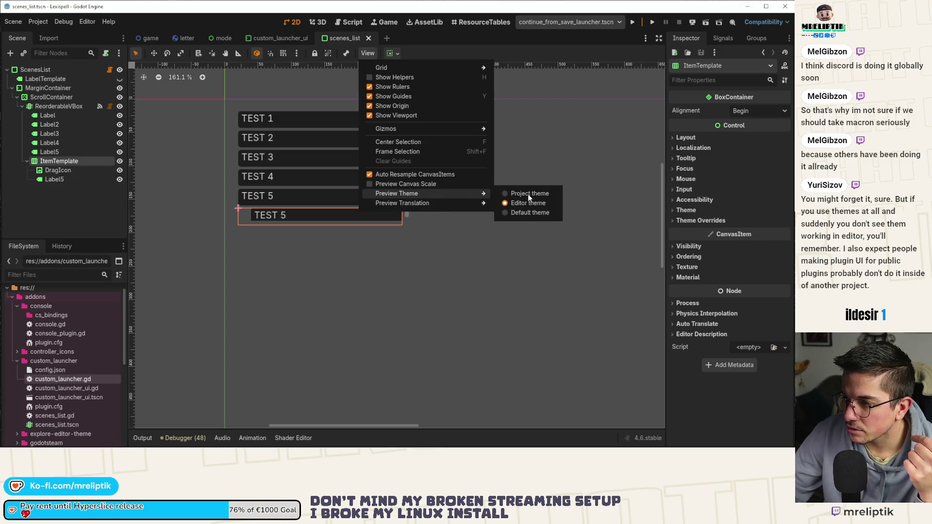
click(516, 158)
scroll(284, 162, up, 4)
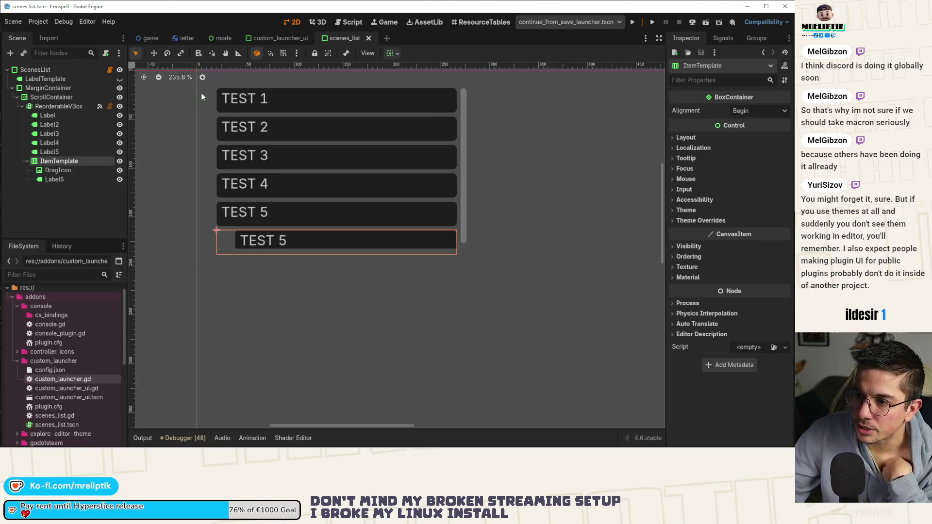
click(202, 110)
scroll(728, 292, down, 3)
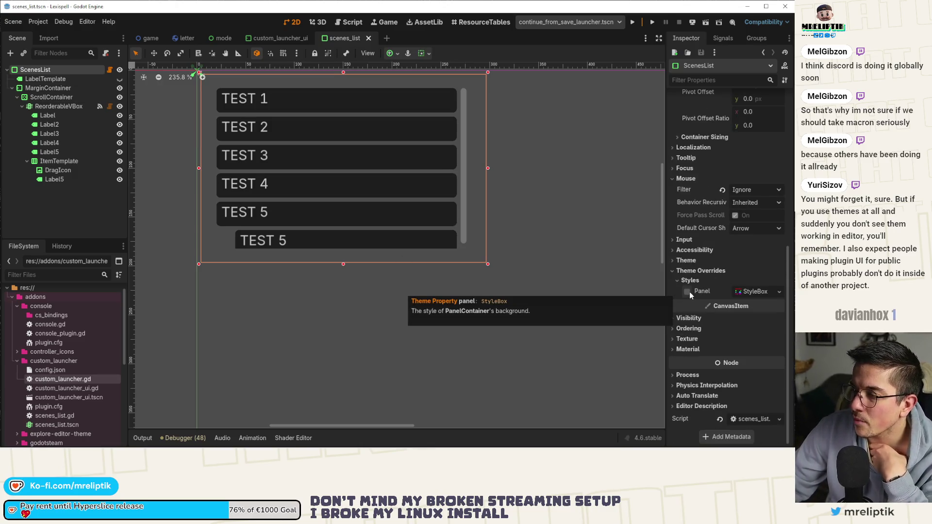
Assign a new StyleBoxFlat to the ScenesList Panel style override
click(746, 293)
click(778, 292)
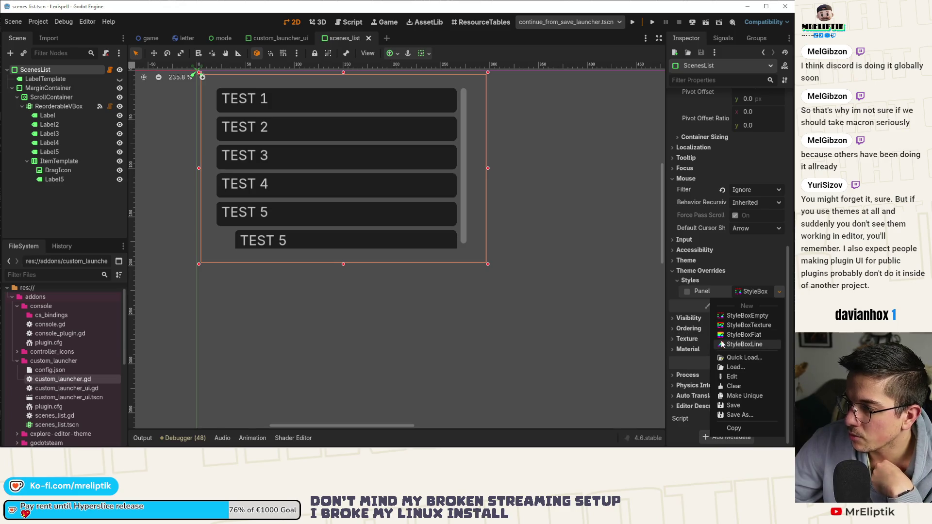
click(730, 334)
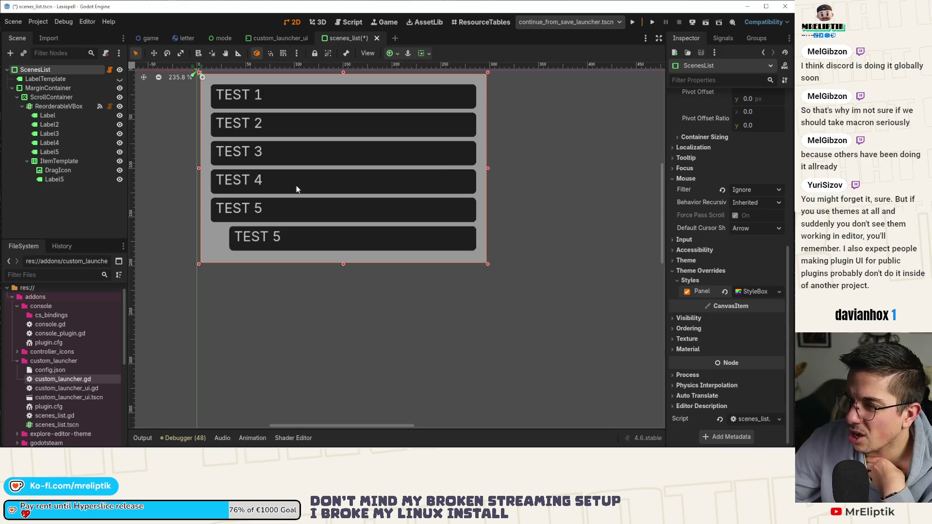
scroll(295, 272, up, 3)
drag(296, 272, 272, 252)
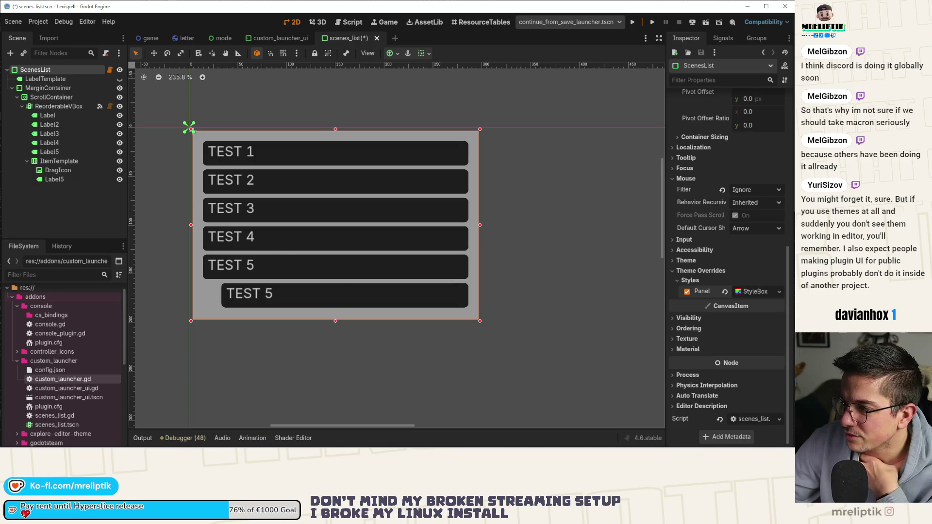
click(753, 294)
click(750, 295)
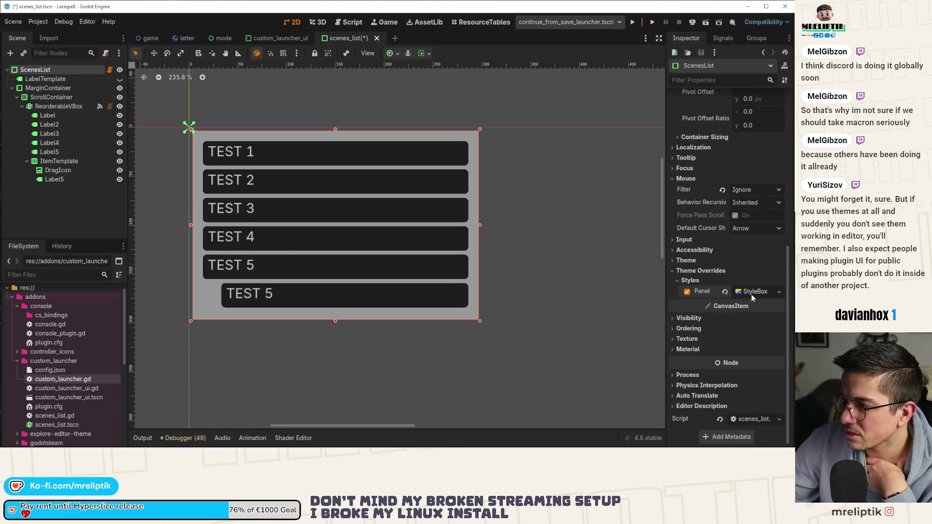
click(398, 53)
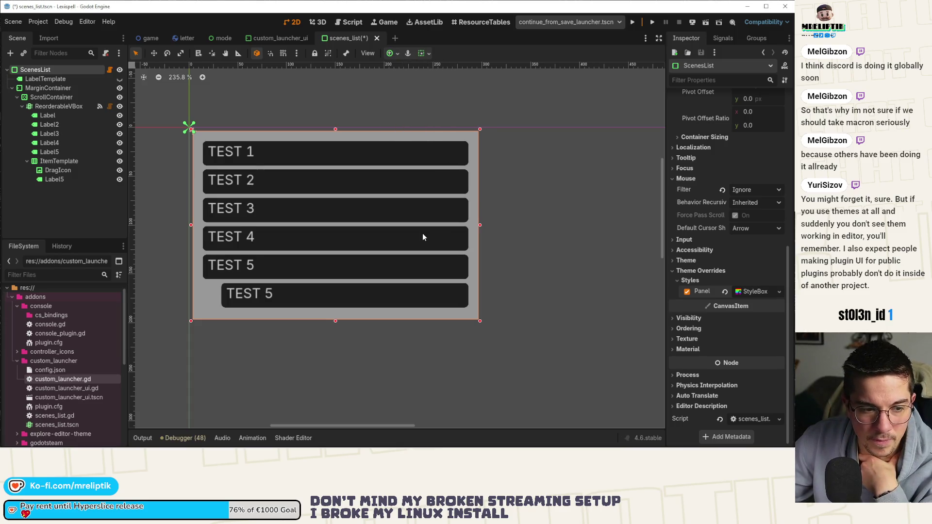
click(687, 292)
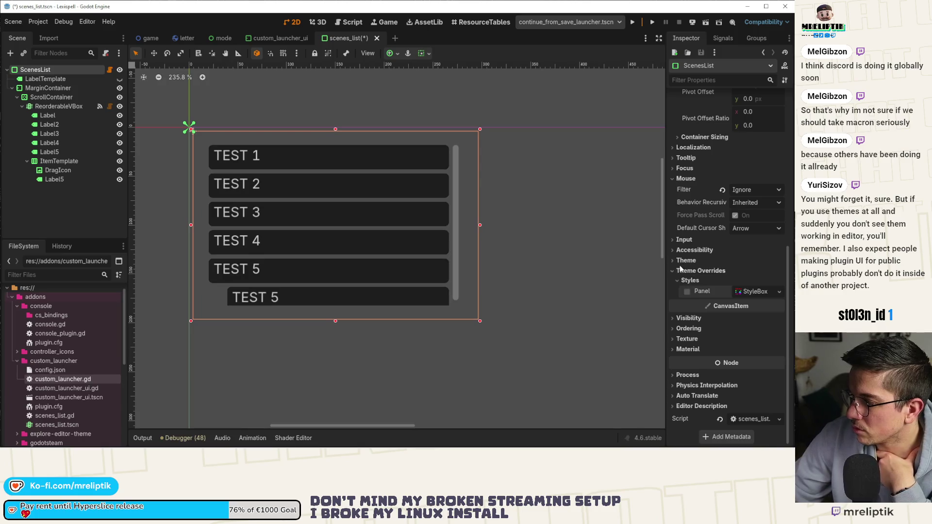
click(754, 292)
click(778, 292)
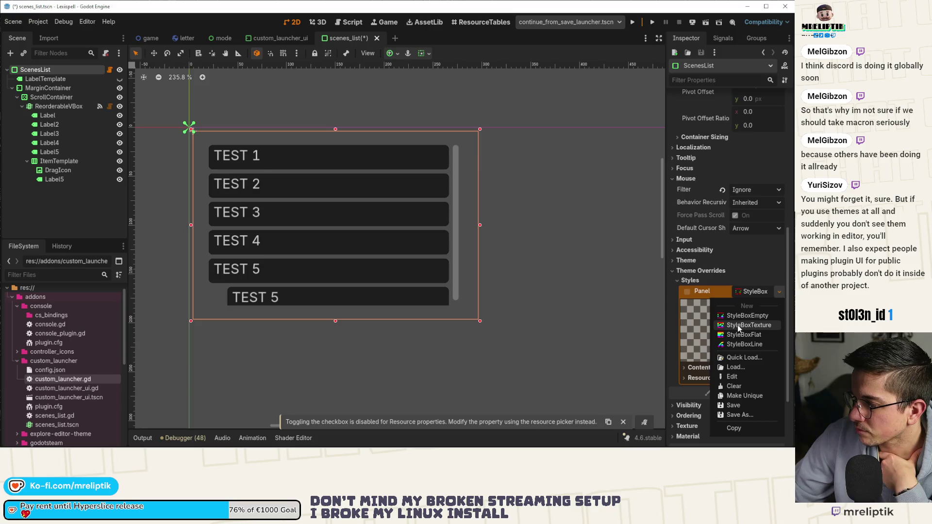
click(737, 316)
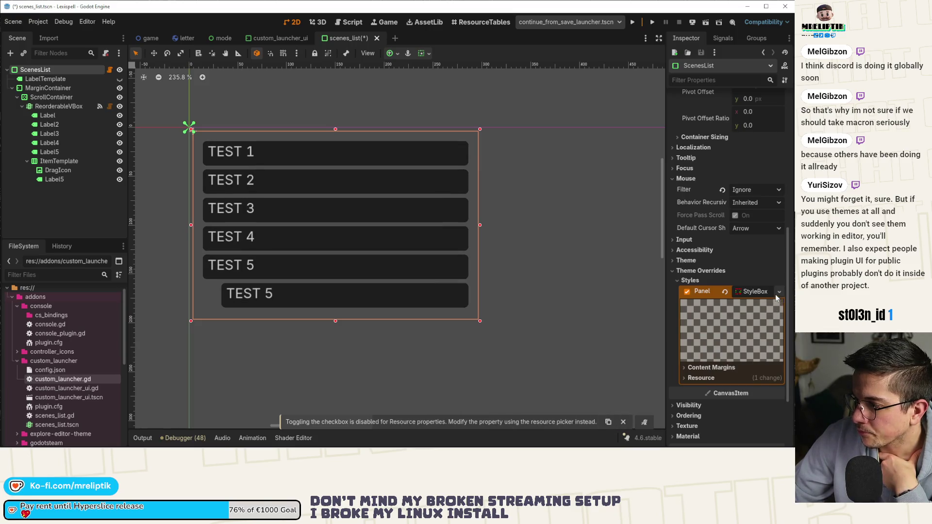
click(779, 291)
click(736, 332)
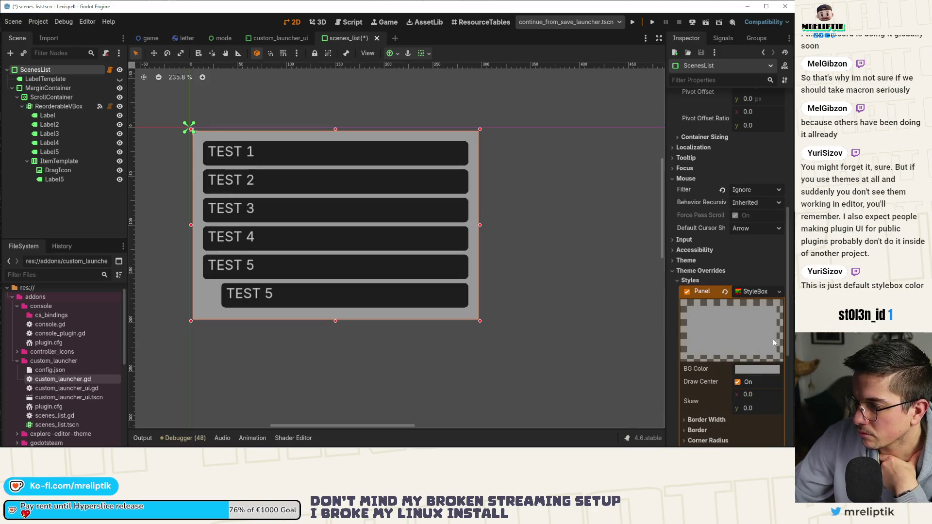
Set the flat style's background colour to 1d1d1d with alpha 150
click(757, 368)
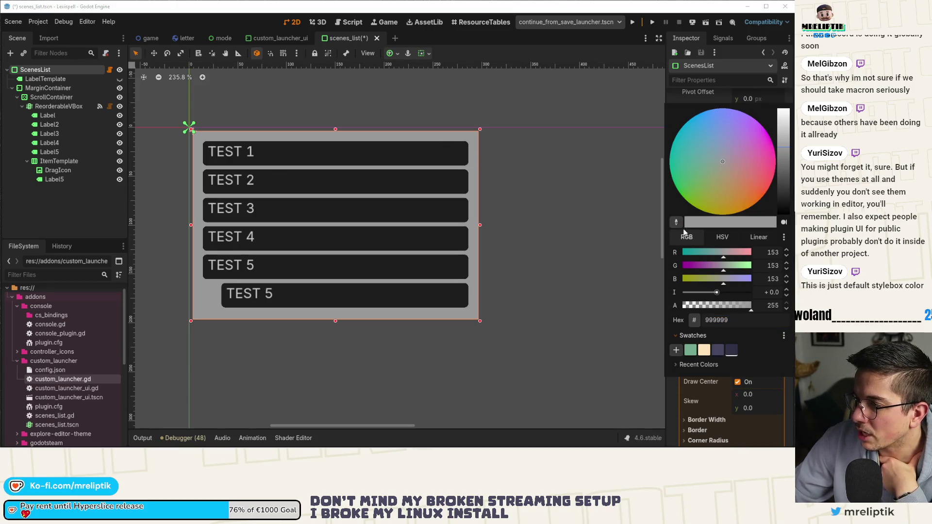
click(463, 150)
drag(756, 303, 542, 234)
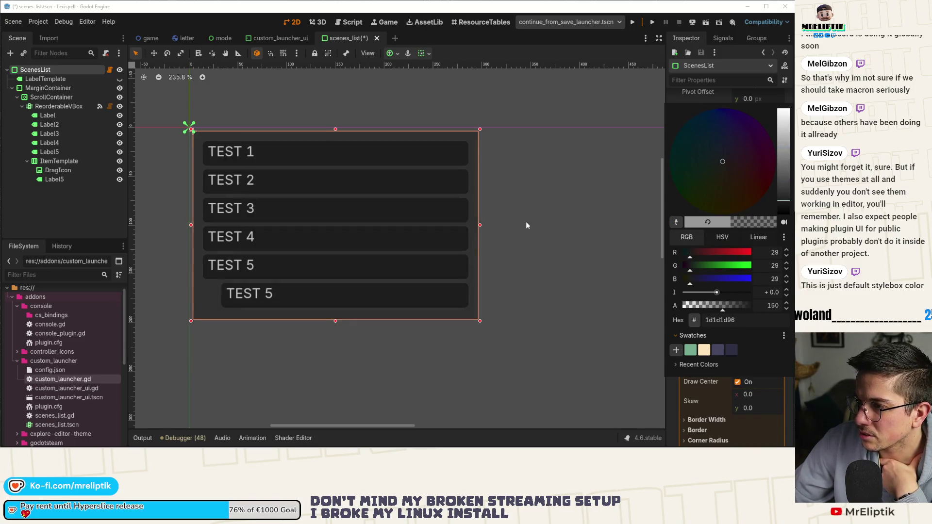
click(543, 238)
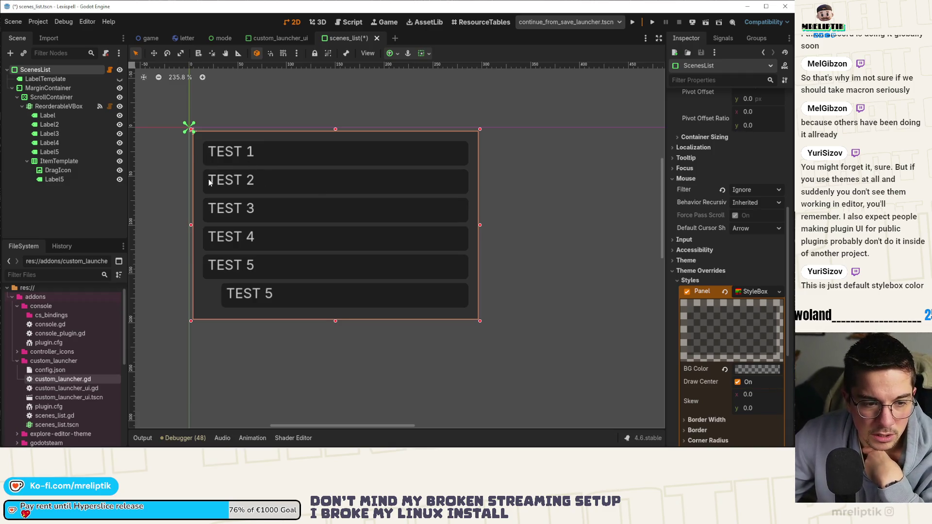
click(533, 153)
scroll(289, 153, down, 3)
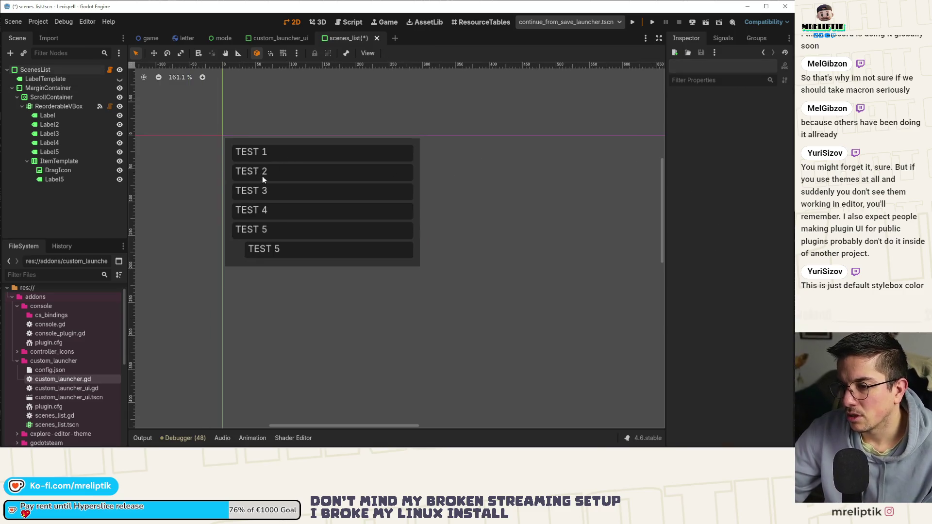
Save the scene and inspect the MarginContainer, Label5 and ItemTemplate nodes
key(ctrl+s)
scroll(259, 174, up, 5)
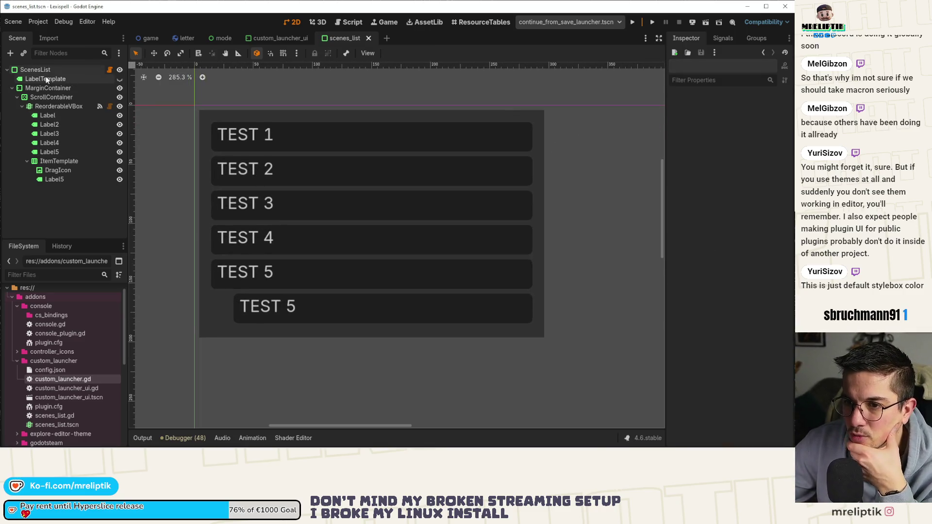
click(48, 87)
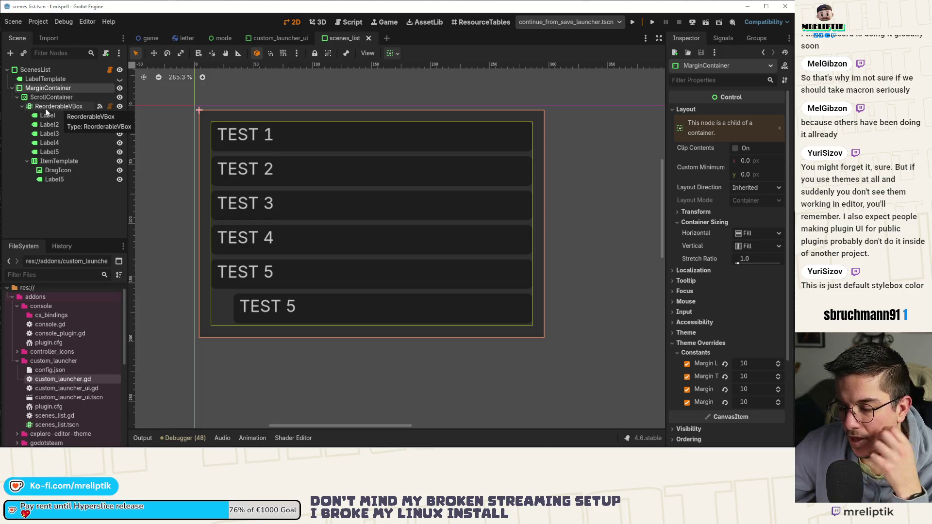
click(47, 180)
click(49, 152)
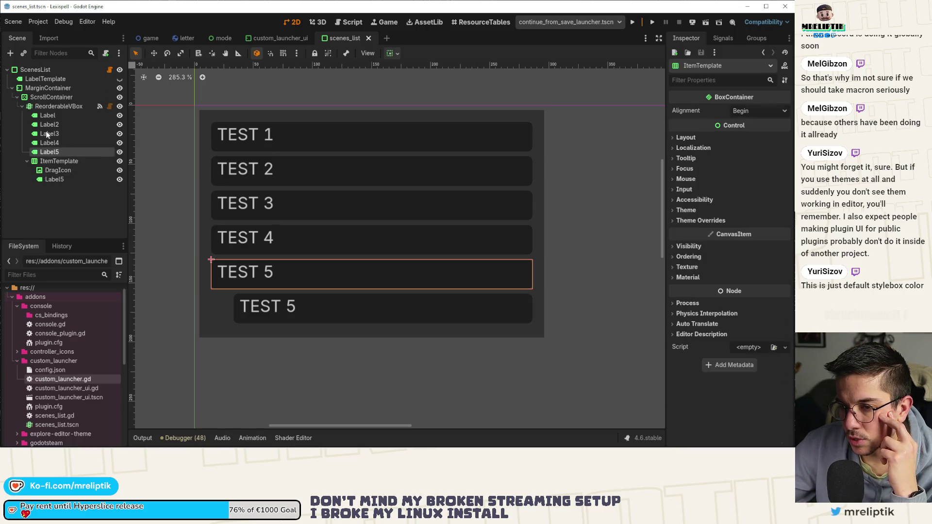
click(54, 162)
Open the Create New Node dialog for a child of ReorderableVBox
right_click(43, 71)
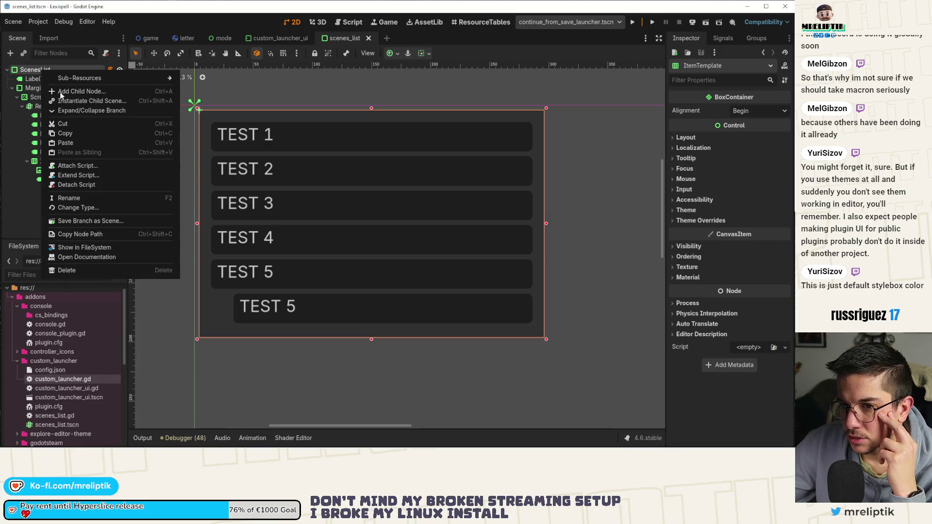
click(36, 87)
click(51, 179)
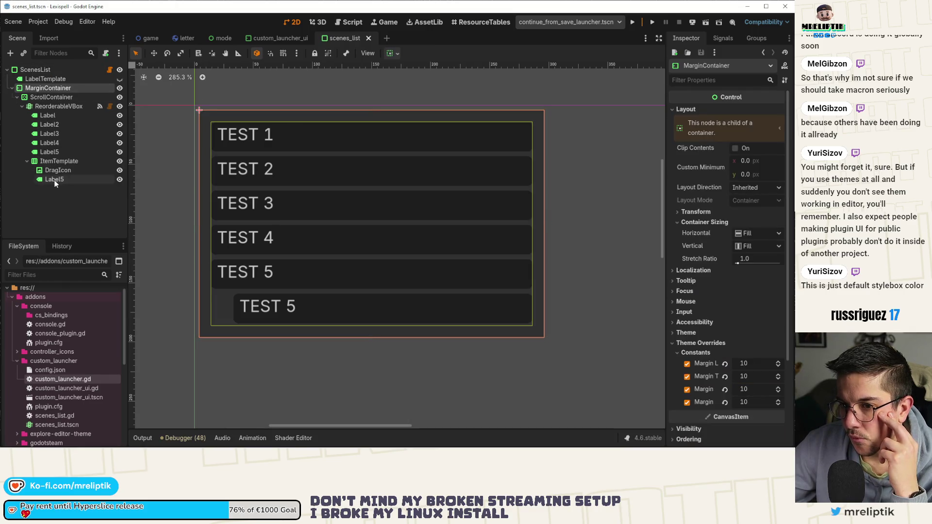
click(53, 106)
right_click(44, 107)
click(96, 136)
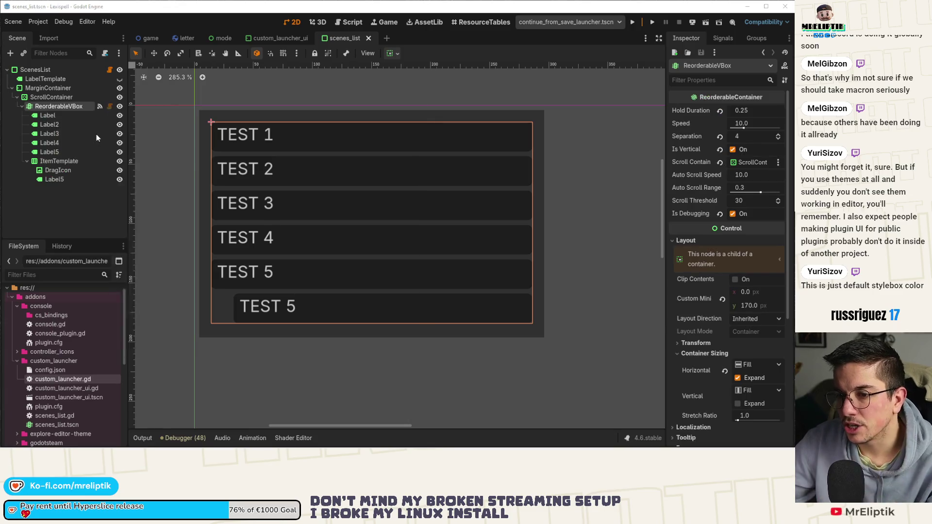
key(Escape)
right_click(71, 107)
click(97, 118)
Create a PanelContainer under ReorderableVBox and check Label5's layout settings
text(panel)
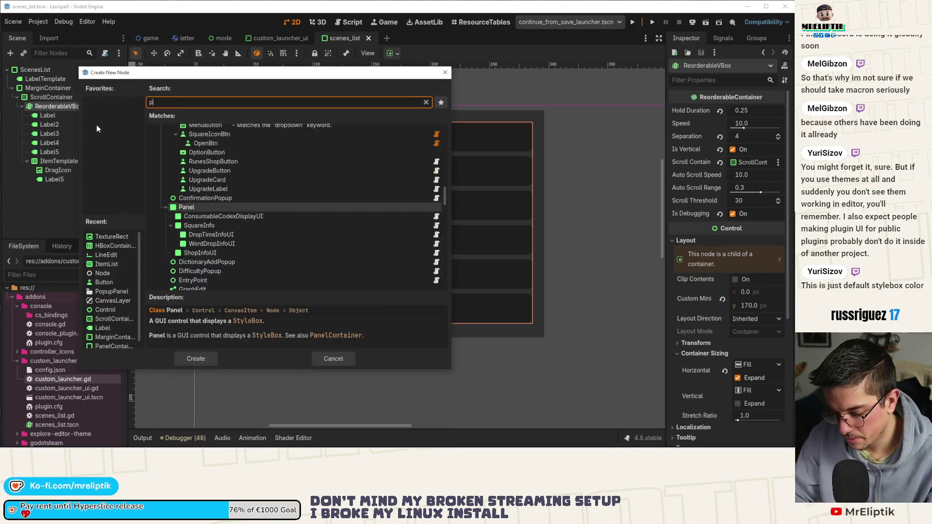
key(Up)
key(Up)
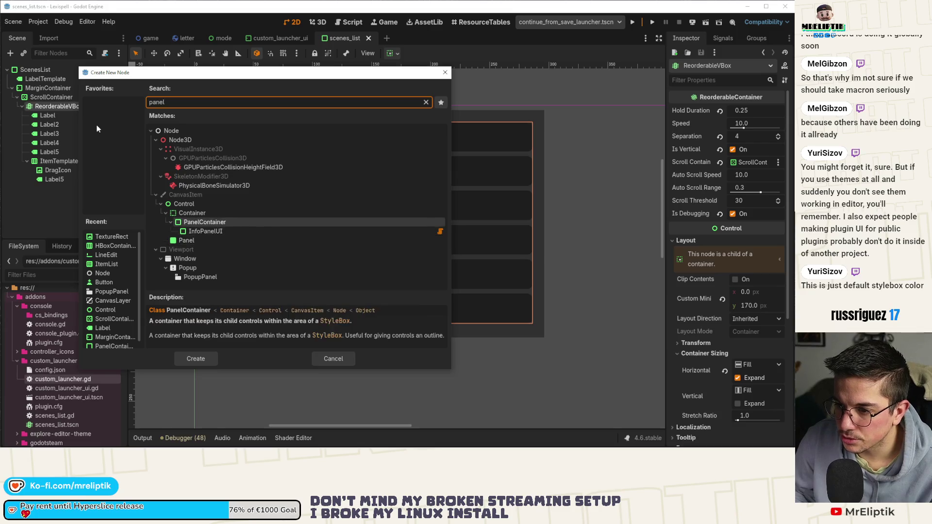
key(Return)
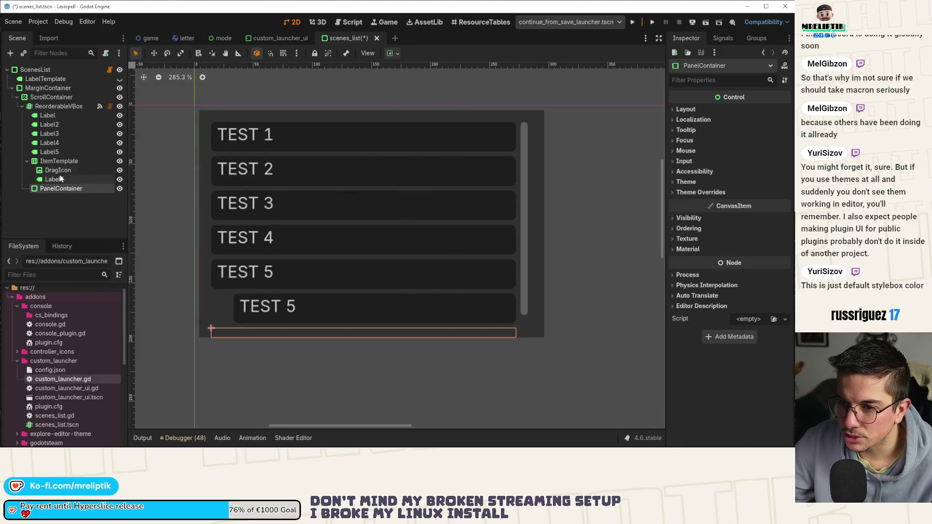
click(54, 179)
scroll(679, 316, down, 8)
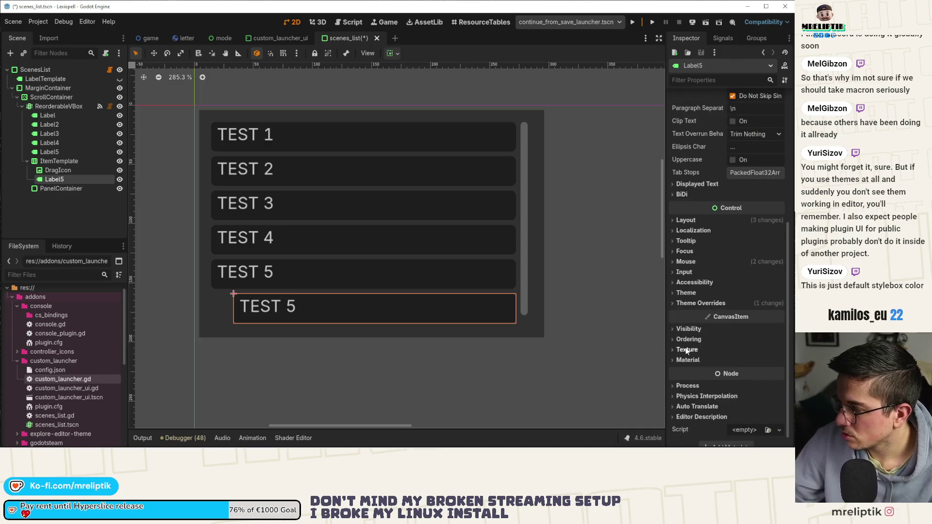
click(686, 209)
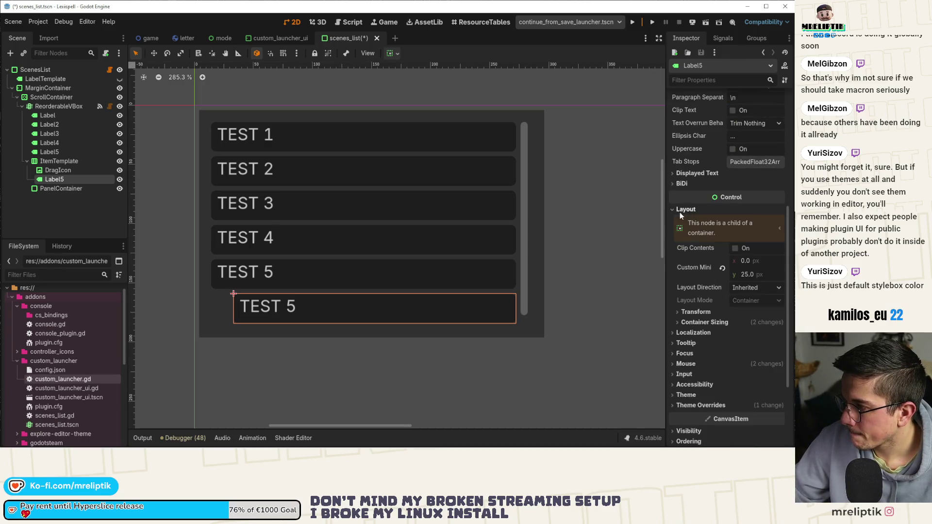
Replace pass in scenes_list.gd's _ready with the DragHandle icon lookup and save
click(109, 69)
click(322, 154)
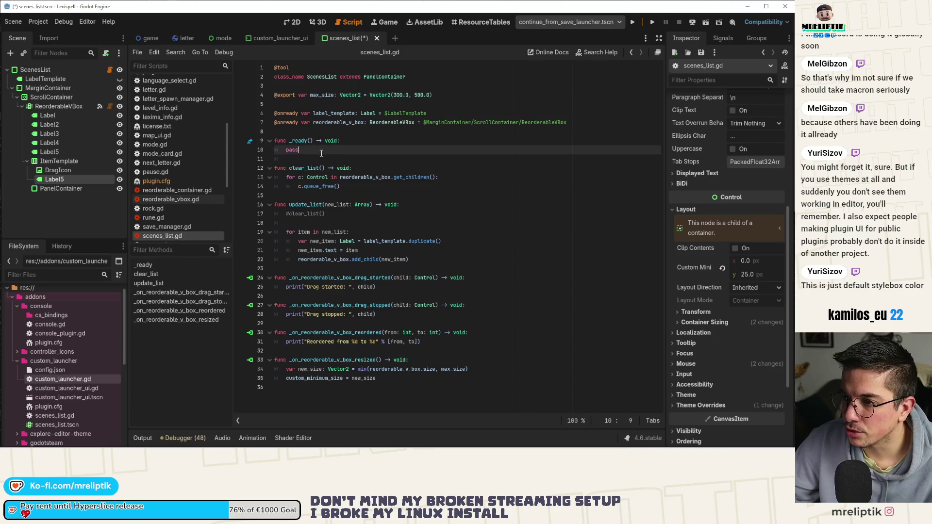
text(get_theme_icon("DragHandle", "EditorIcons"))
key(ctrl+s)
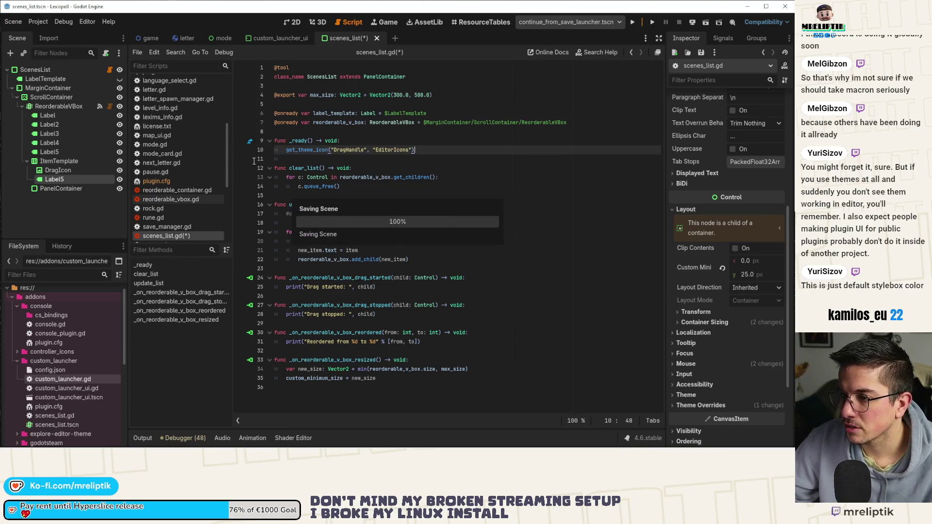
click(291, 22)
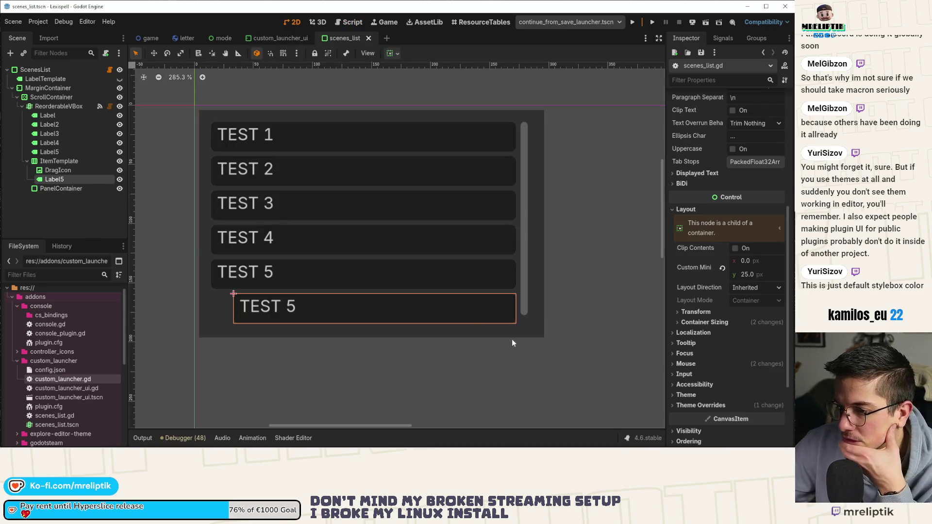
Remove Label5's Normal style theme override
scroll(738, 345, down, 3)
click(699, 292)
click(680, 343)
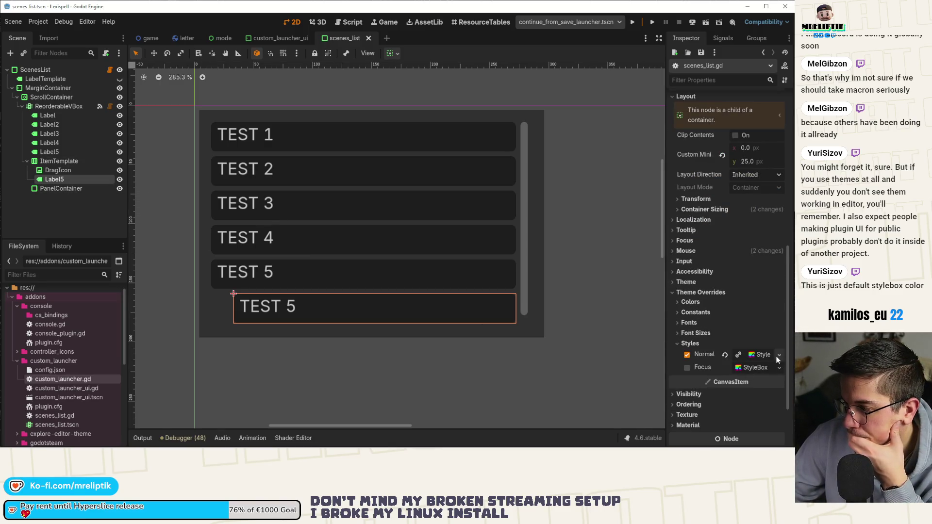
click(686, 355)
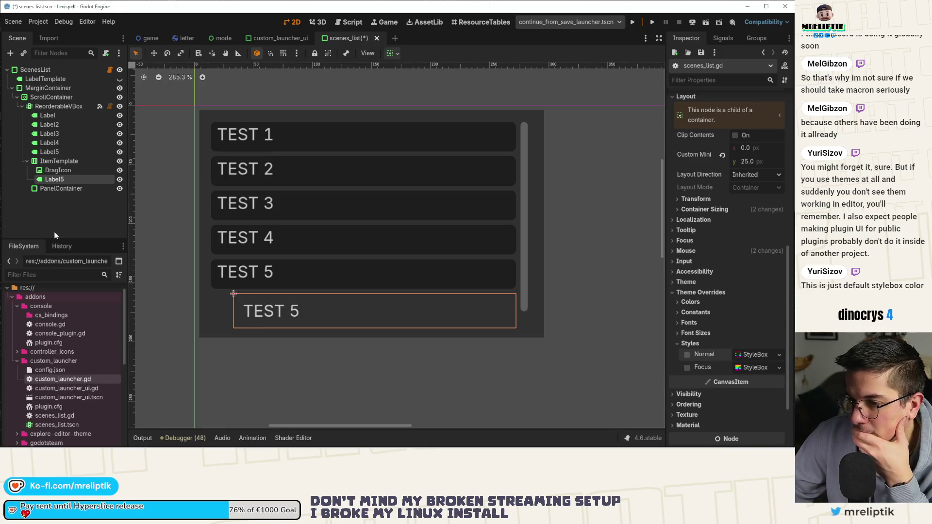
Paste the copied StyleBox into PanelContainer's Panel style override and save
click(47, 187)
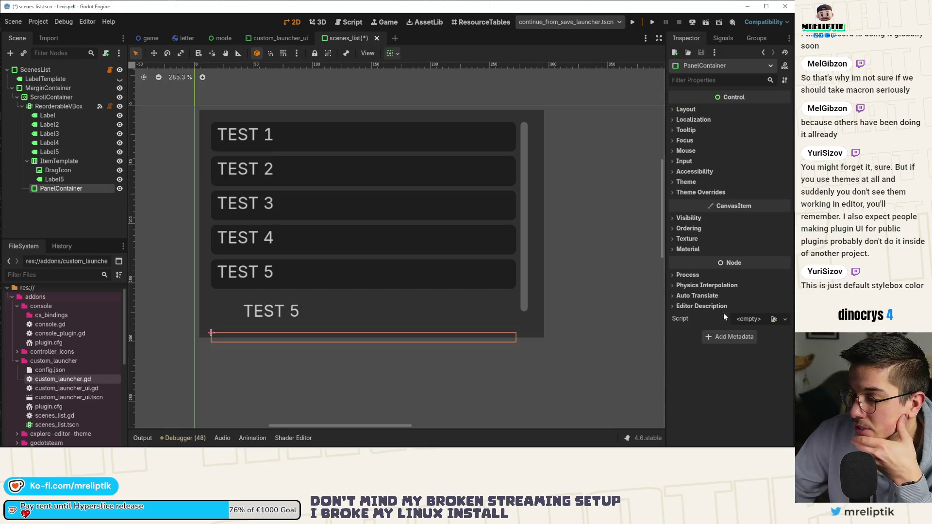
click(681, 193)
click(683, 200)
click(686, 212)
click(755, 212)
click(755, 212)
click(785, 213)
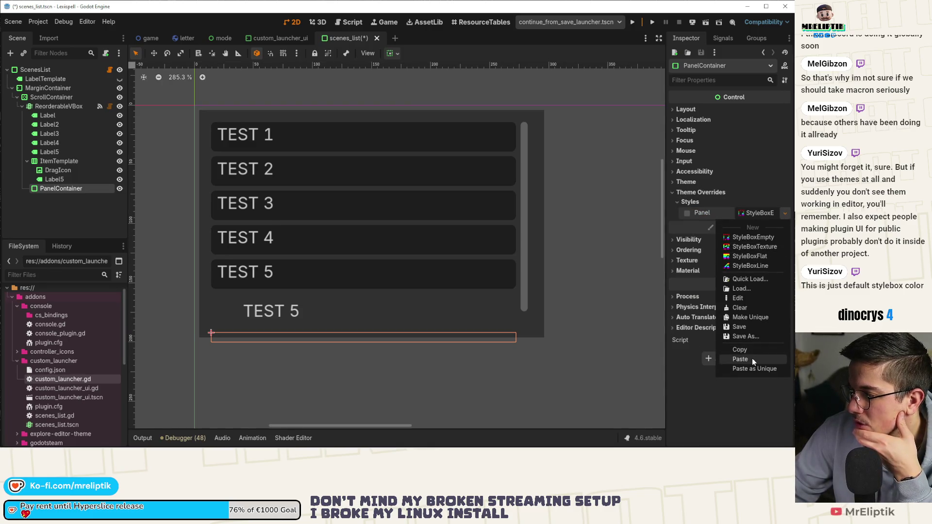
click(752, 358)
scroll(280, 258, down, 1)
key(ctrl+s)
Nest ItemTemplate inside PanelContainer, delete Label3 through Label5, and save
drag(50, 189, 53, 162)
click(57, 217)
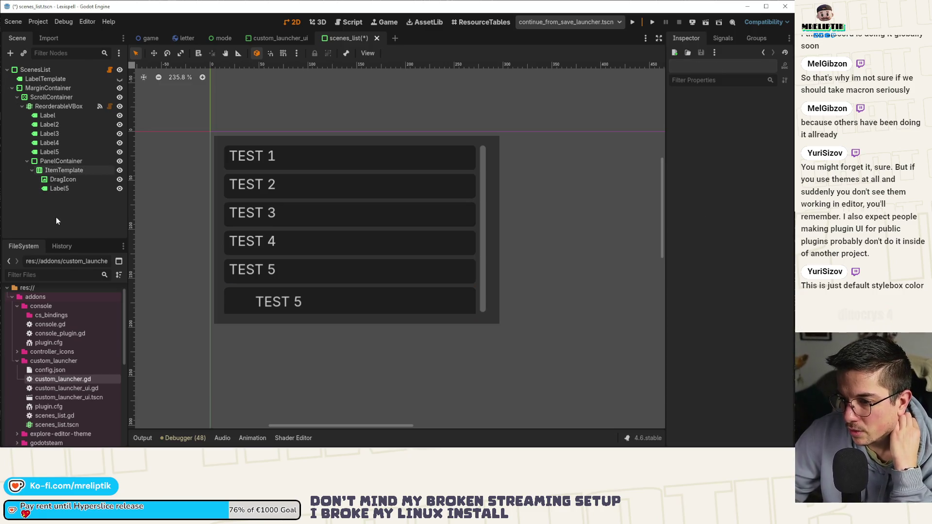
click(68, 152)
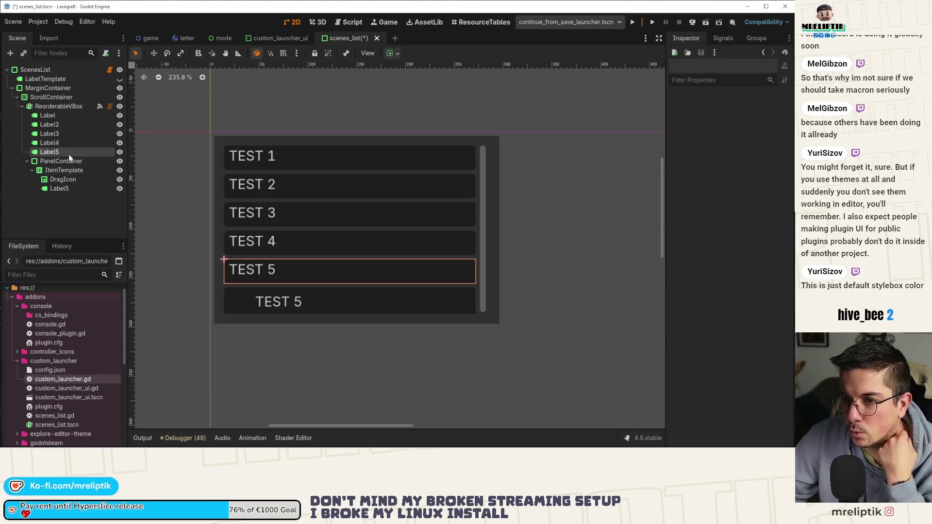
shift+click(80, 134)
key(Delete)
key(ctrl+s)
Inspect the DragIcon and Label5 nodes, then bring up ItemTemplate's node actions
scroll(257, 221, up, 6)
click(258, 209)
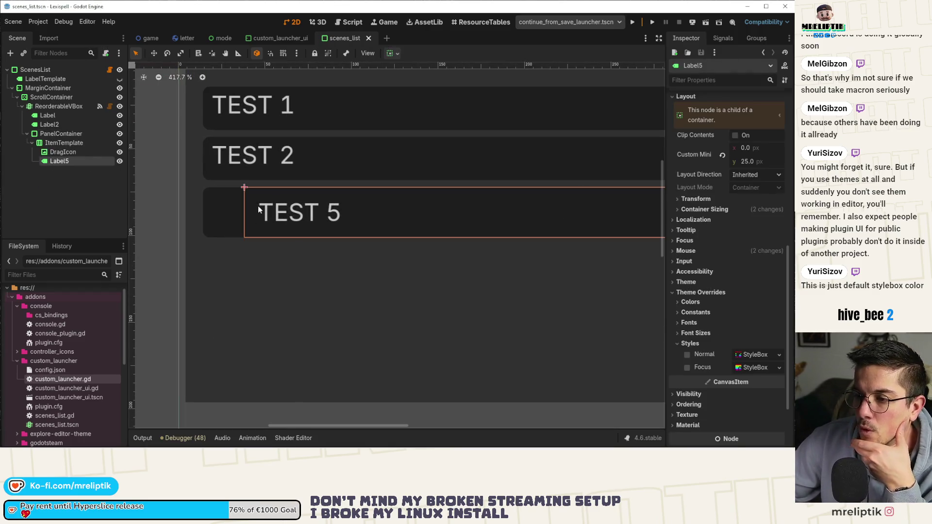
scroll(223, 229, down, 4)
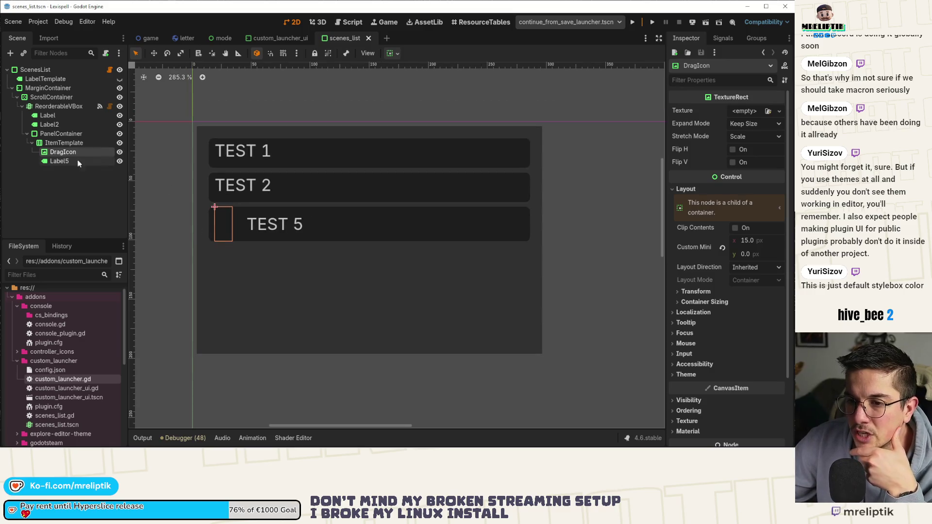
click(54, 161)
click(55, 153)
click(63, 143)
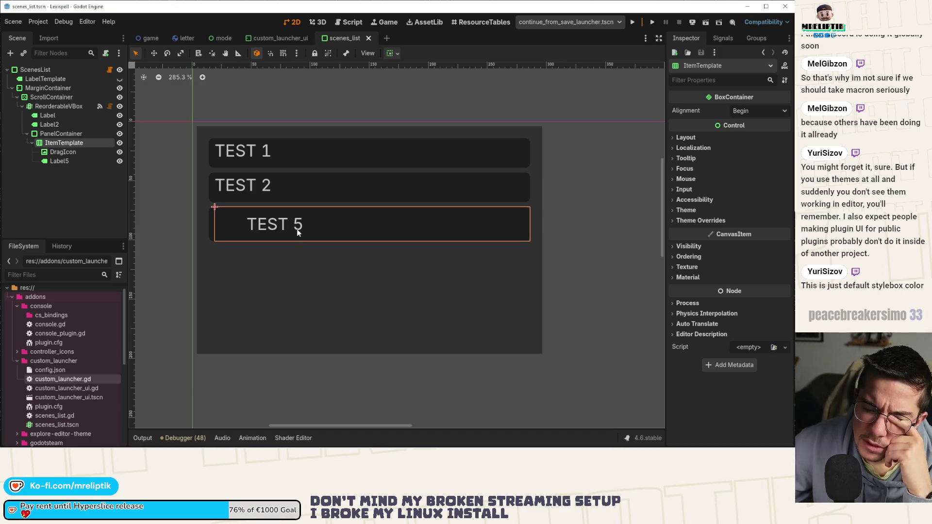
right_click(64, 142)
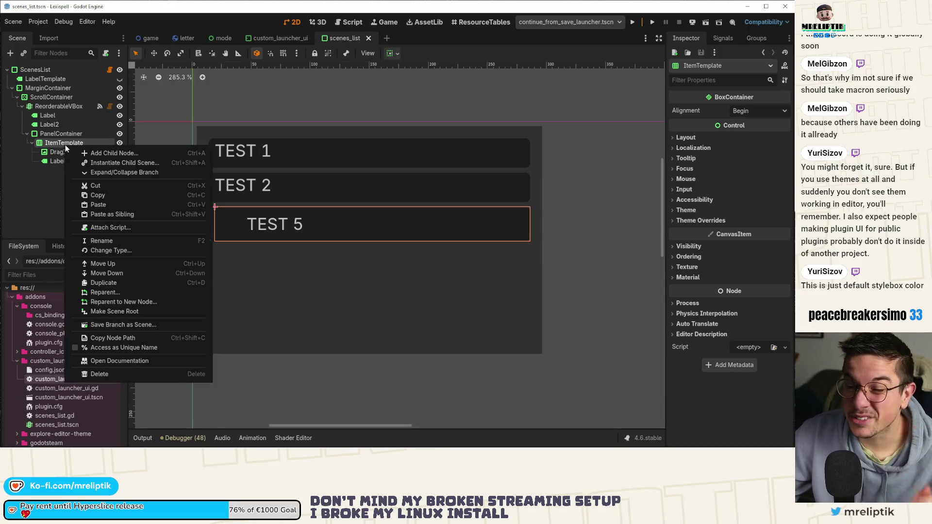
Add a Button child node to ItemTemplate
click(98, 151)
text(button)
key(Return)
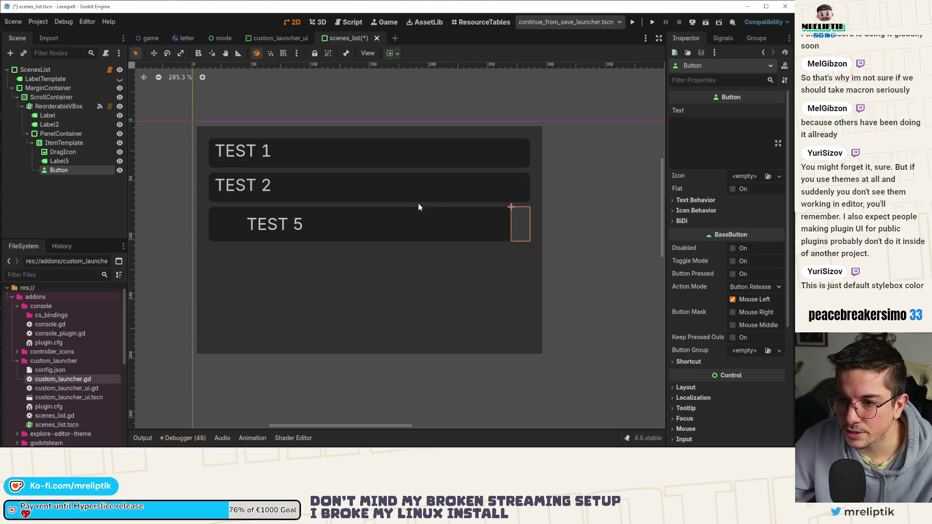
scroll(447, 214, up, 3)
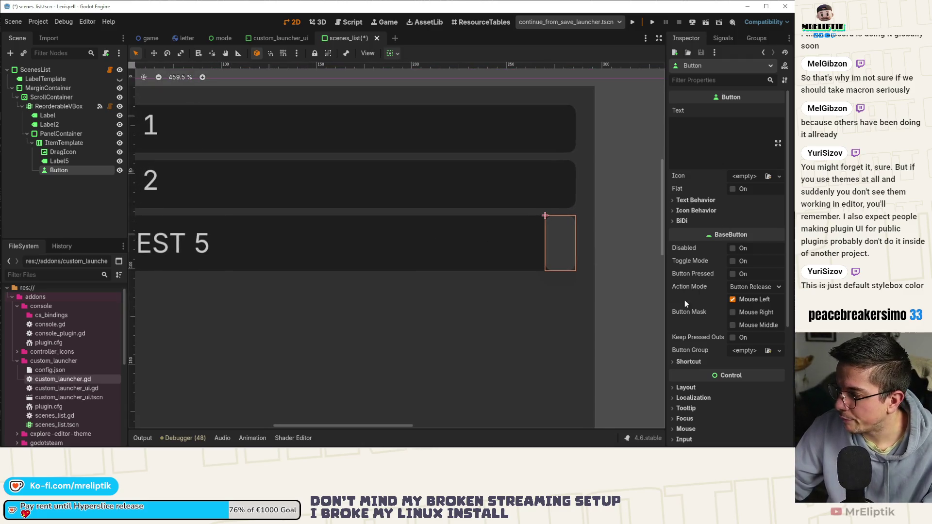
Set the Button's custom minimum width to 26 px
click(686, 387)
scroll(713, 316, down, 5)
click(699, 280)
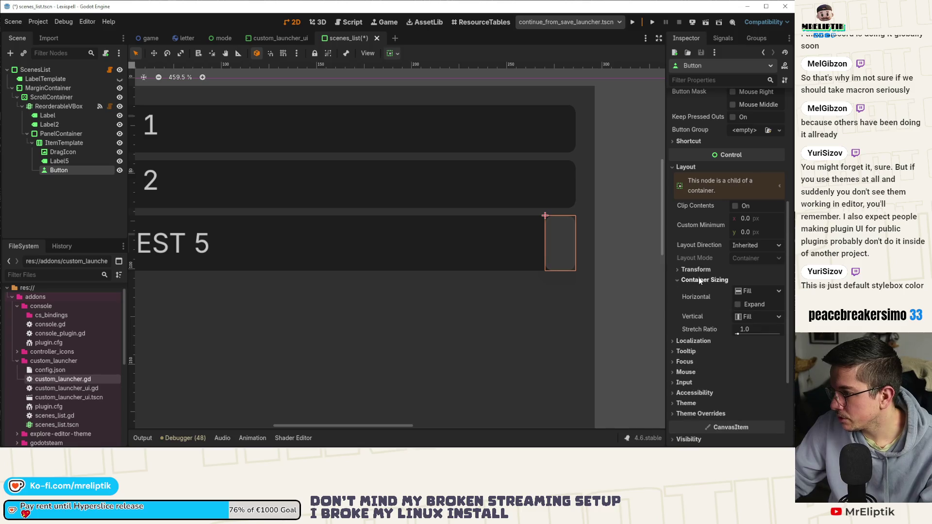
click(696, 270)
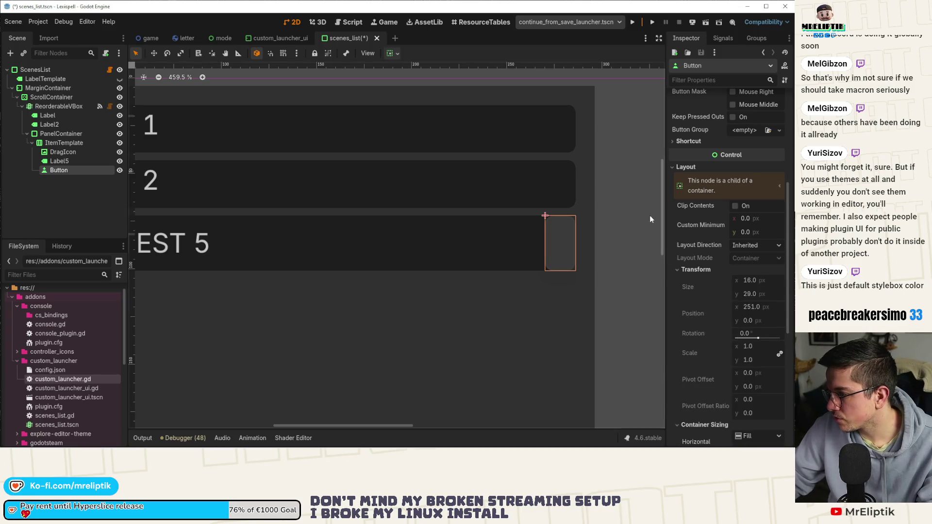
click(761, 218)
text(29)
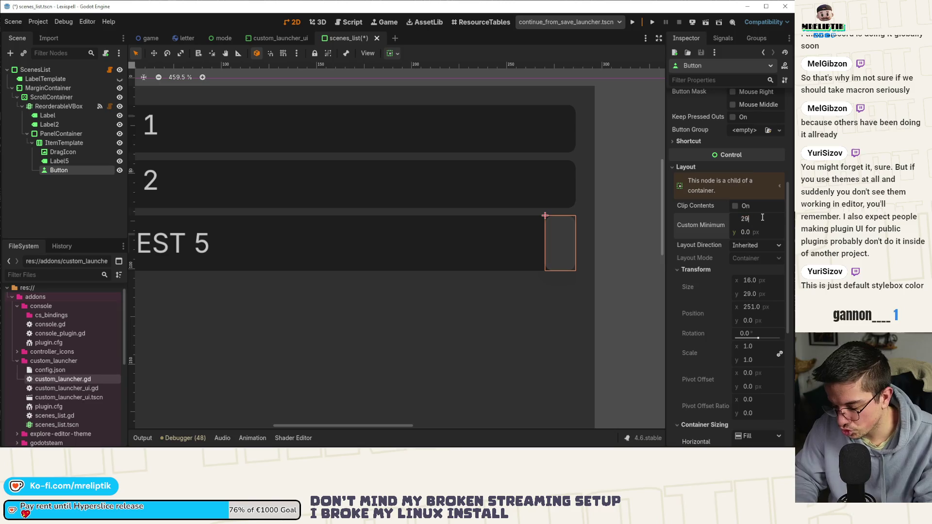
key(Return)
click(752, 217)
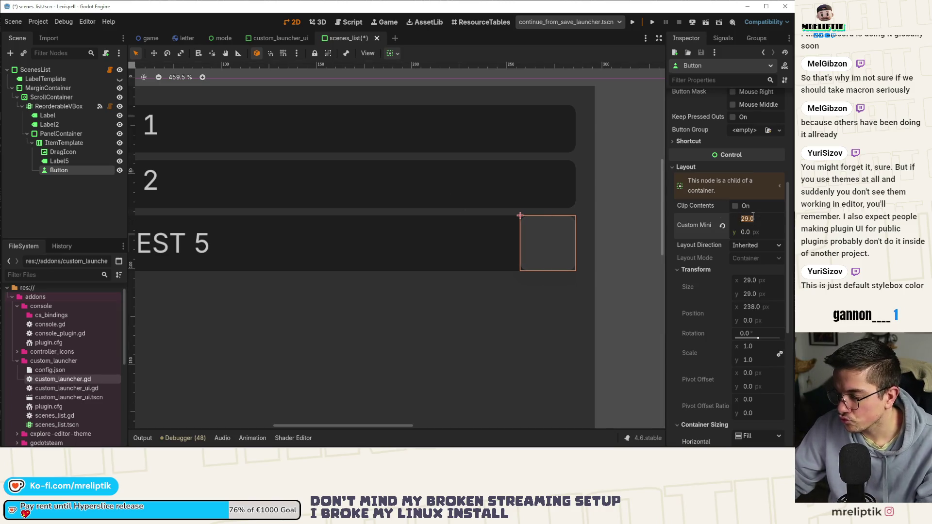
text(26)
key(Return)
Select the TEST 5 row's panel and set its bottom and right content margins to 2
scroll(465, 256, down, 1)
click(466, 256)
click(758, 289)
text(2)
key(Return)
click(765, 278)
text(2)
key(Return)
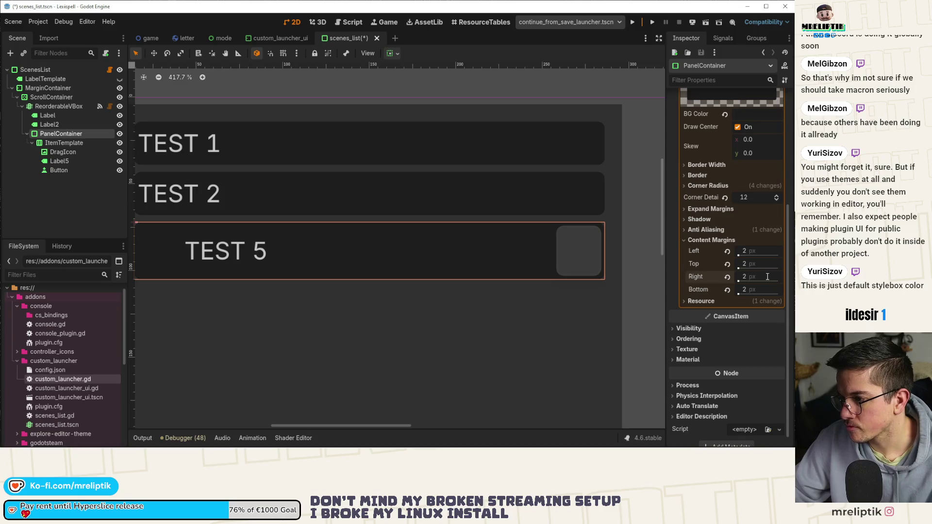
Set the panel's left, top, right and bottom content margins to 4 px and save
scroll(497, 265, down, 4)
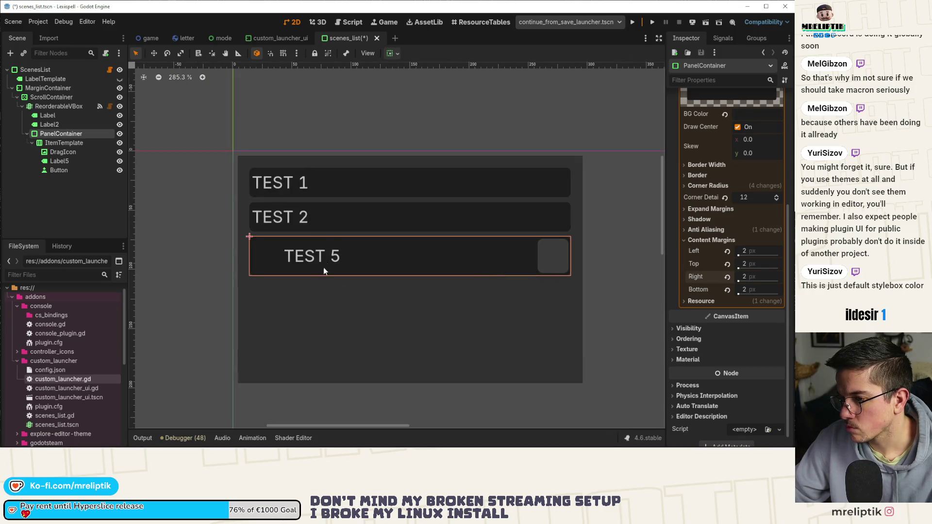
scroll(333, 264, up, 1)
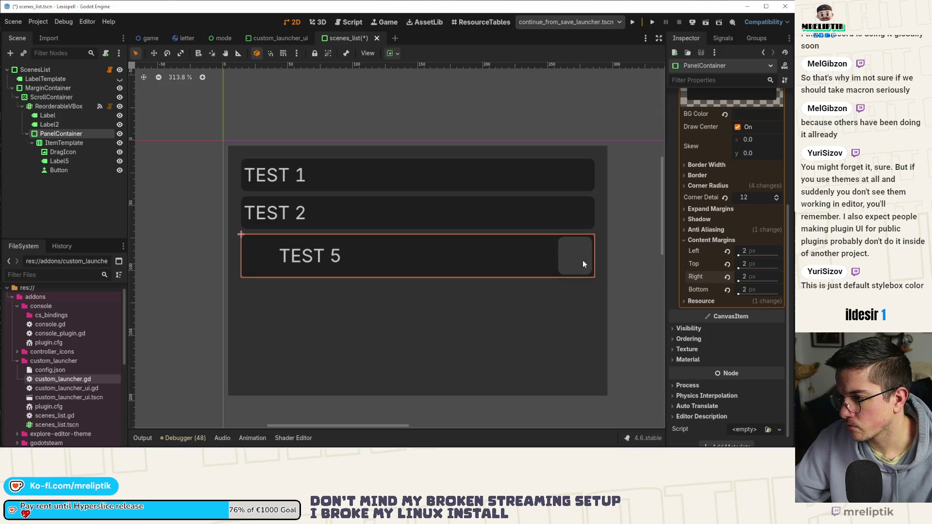
click(761, 252)
text(4)
key(Tab)
text(4)
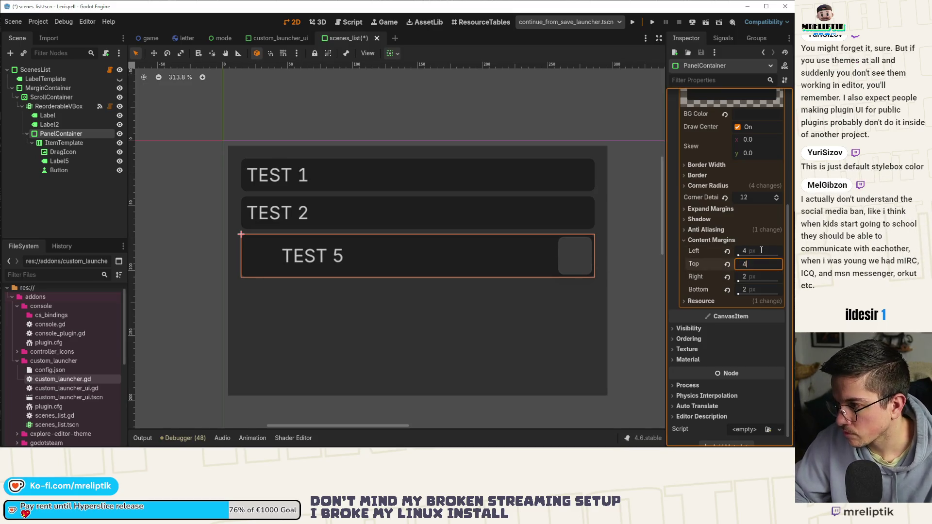
key(Tab)
text(4)
key(Tab)
text(4)
key(Tab)
key(ctrl+s)
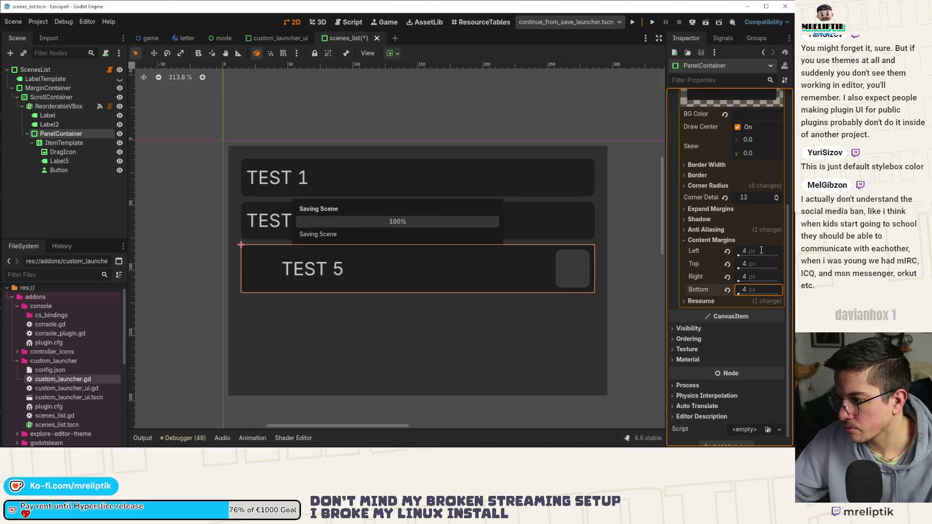
click(571, 268)
scroll(533, 291, up, 4)
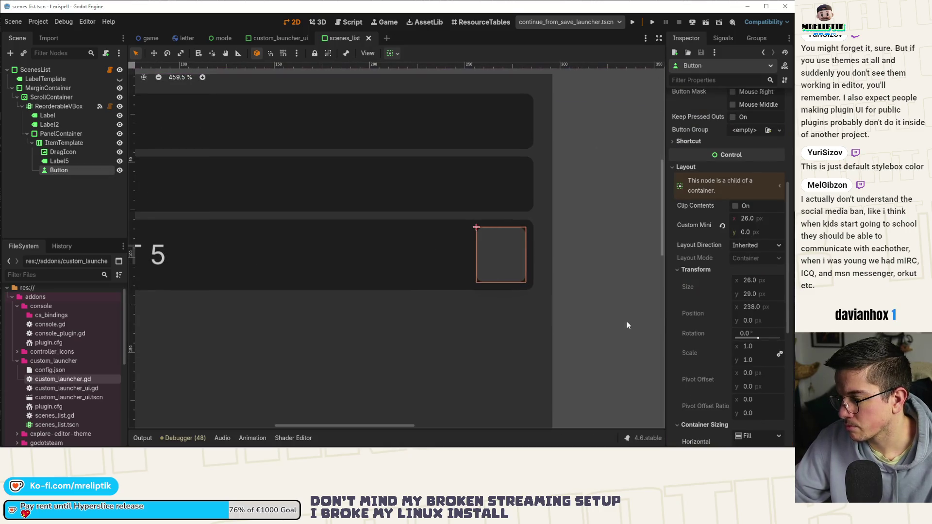
Drag the Button's custom minimum width to 29 px and save the scene
mouse_move(758, 220)
mouse_down()
mouse_move(769, 220)
mouse_move(759, 221)
mouse_up()
key(ctrl+s)
click(601, 198)
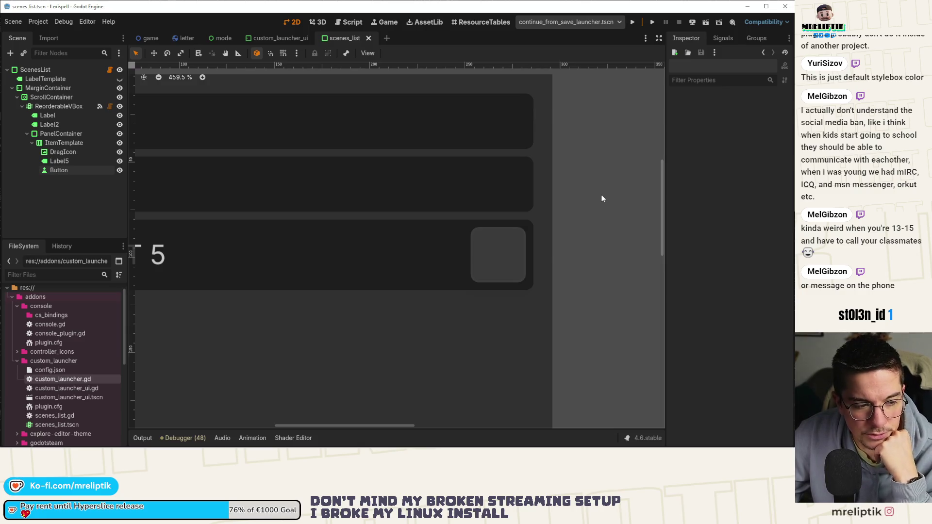
Inspect the TEST 5 row's panel, drag icon, label and square button in the viewport
scroll(296, 201, down, 6)
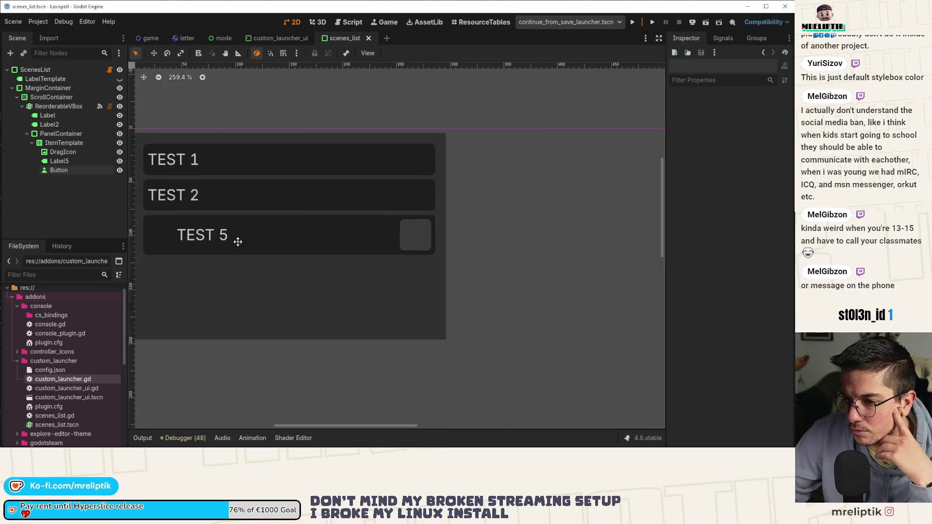
scroll(321, 244, up, 4)
click(307, 247)
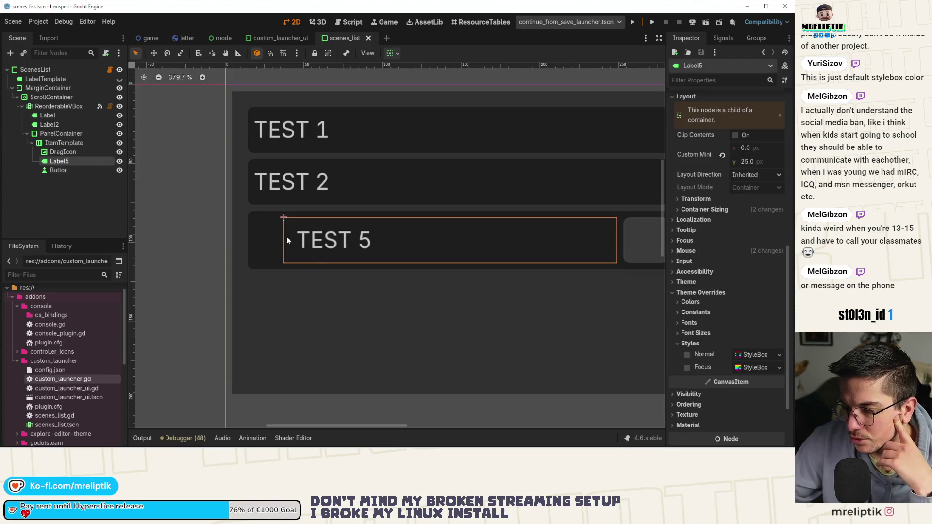
click(260, 243)
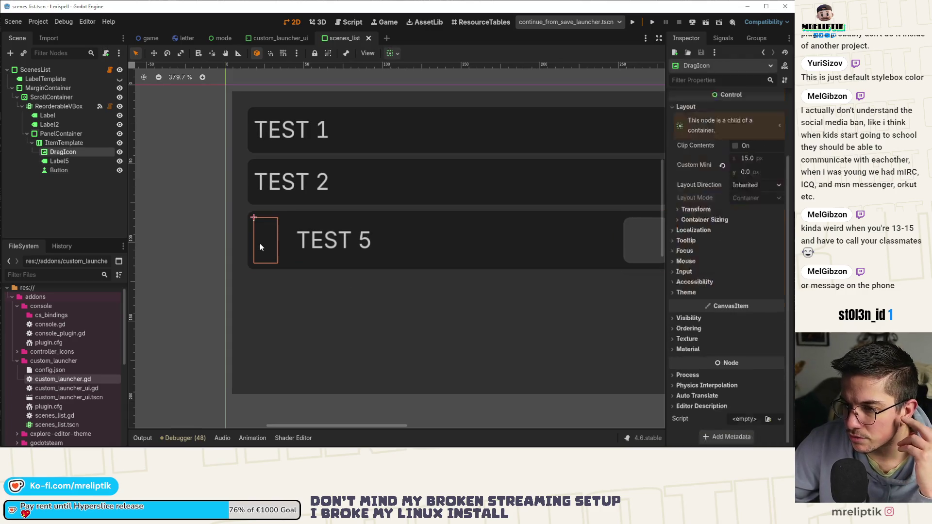
click(182, 217)
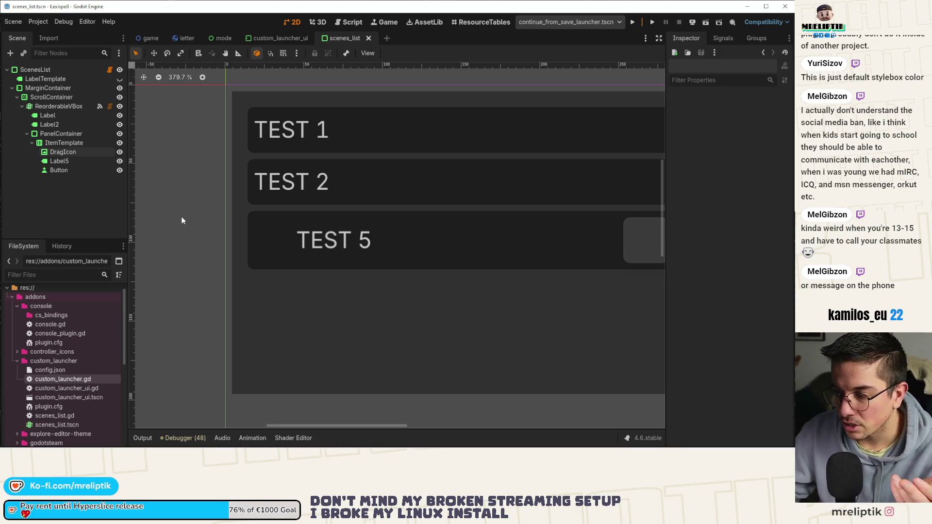
scroll(265, 223, down, 2)
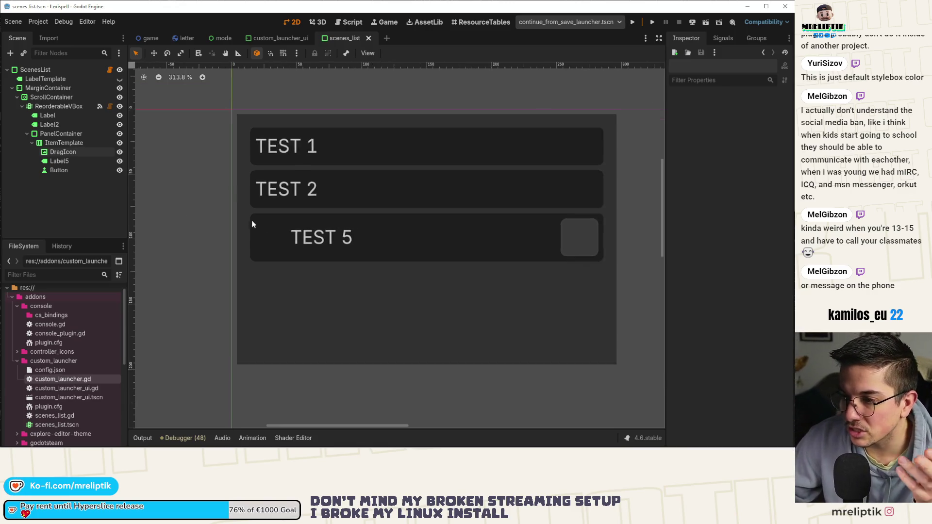
click(318, 234)
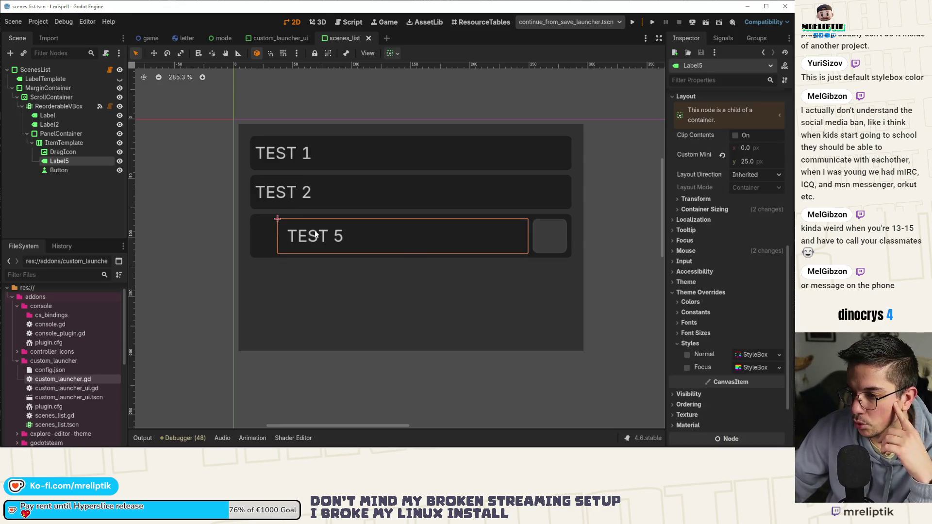
click(547, 231)
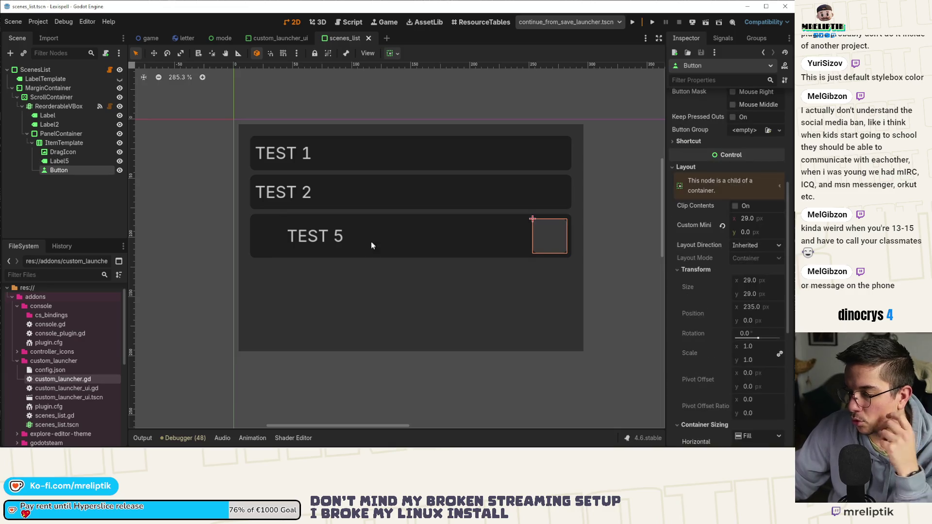
scroll(352, 234, up, 3)
scroll(352, 235, down, 3)
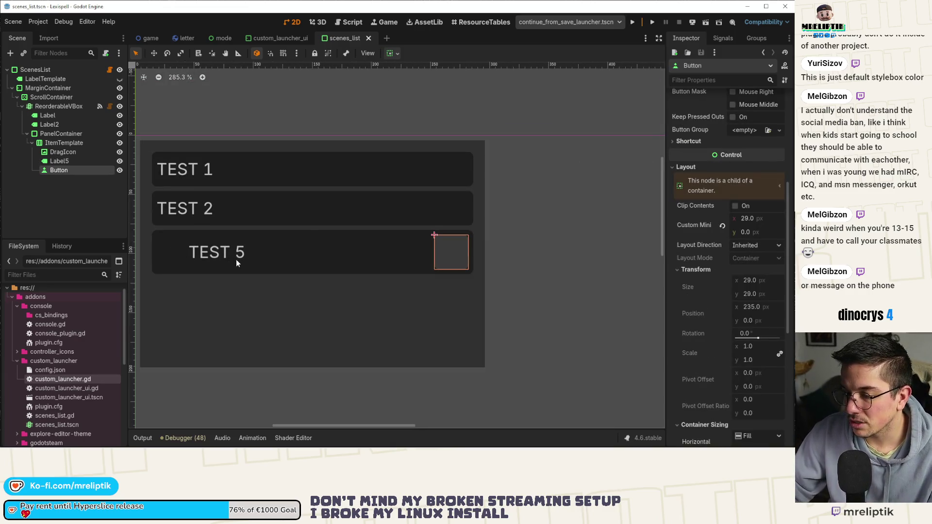
click(248, 262)
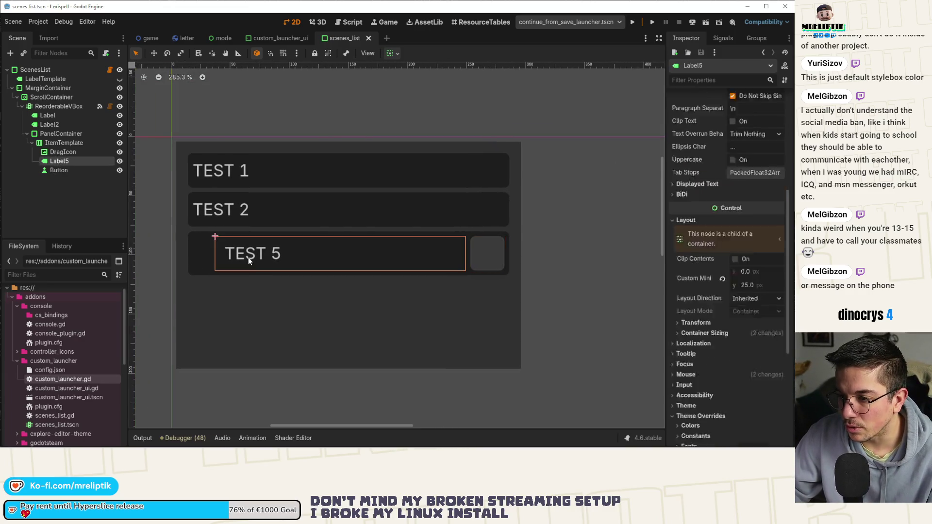
click(85, 201)
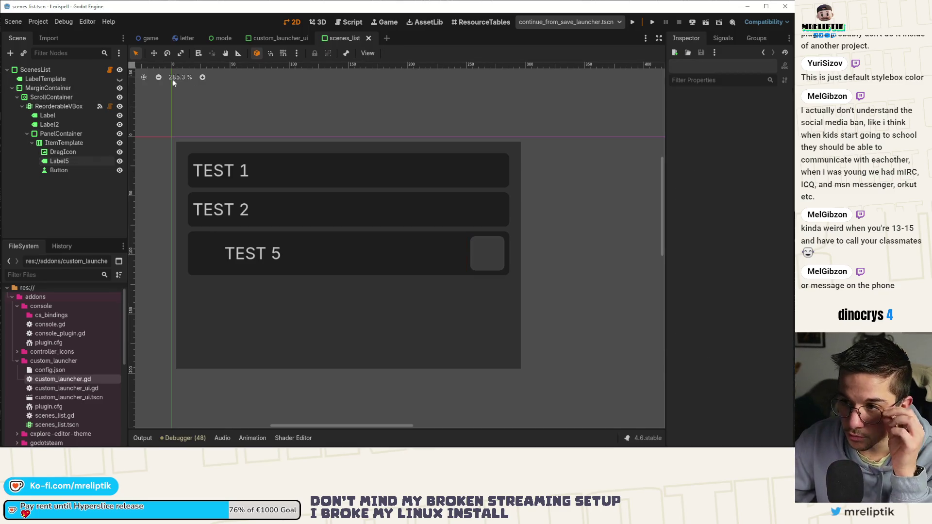
click(38, 22)
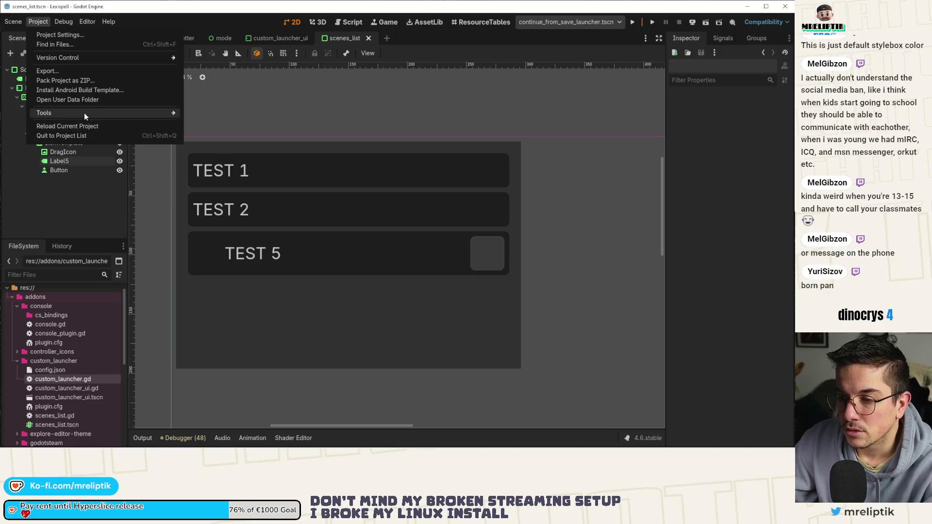
Open the Editor Theme Explorer and try filtering icons by 'bine' and 'delete'
mouse_move(84, 113)
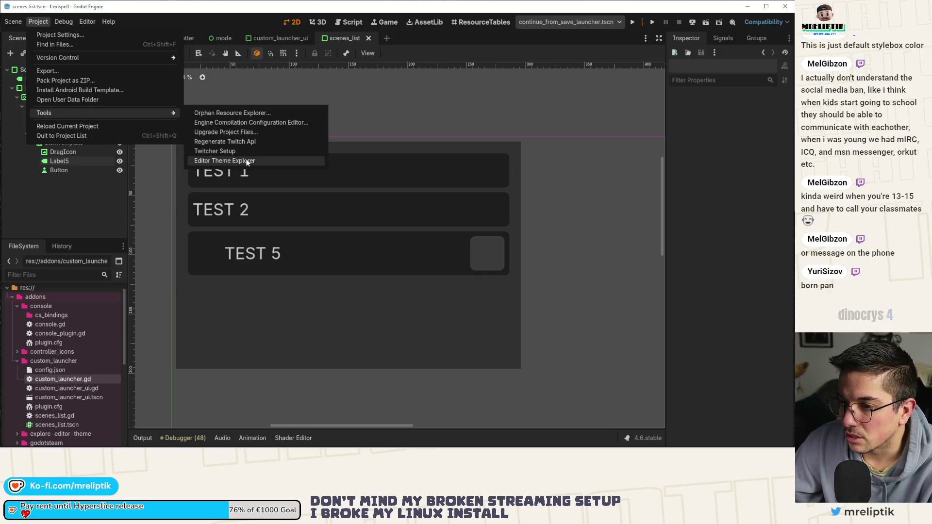
click(245, 161)
double_click(142, 118)
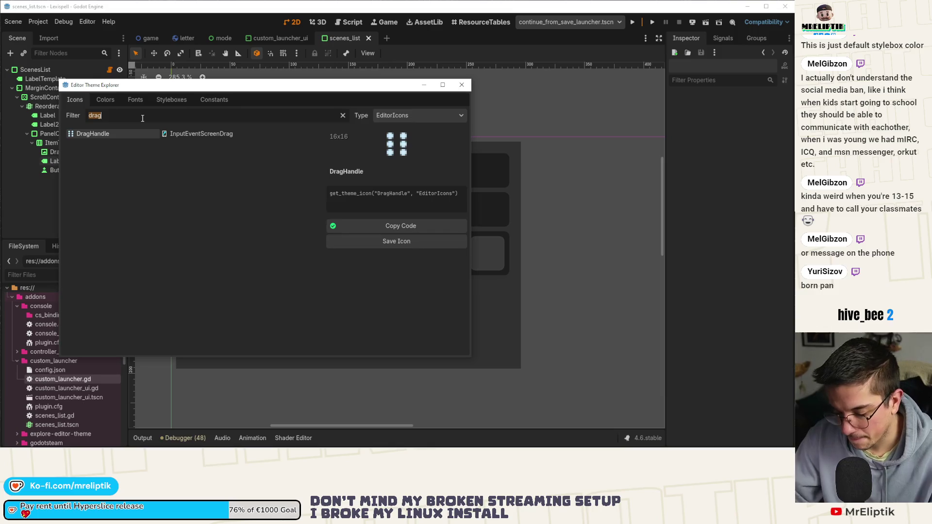
text(bin)
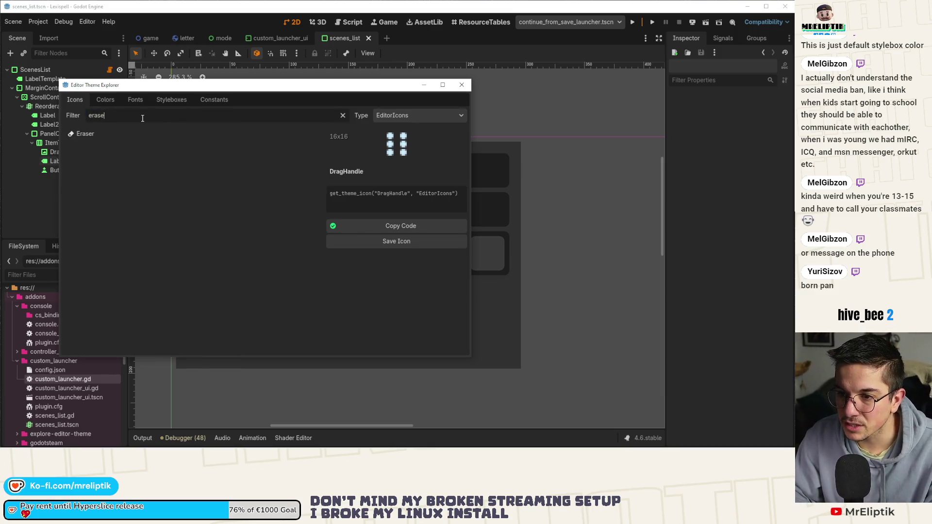
text(e)
key(BackSpace)
text(delete)
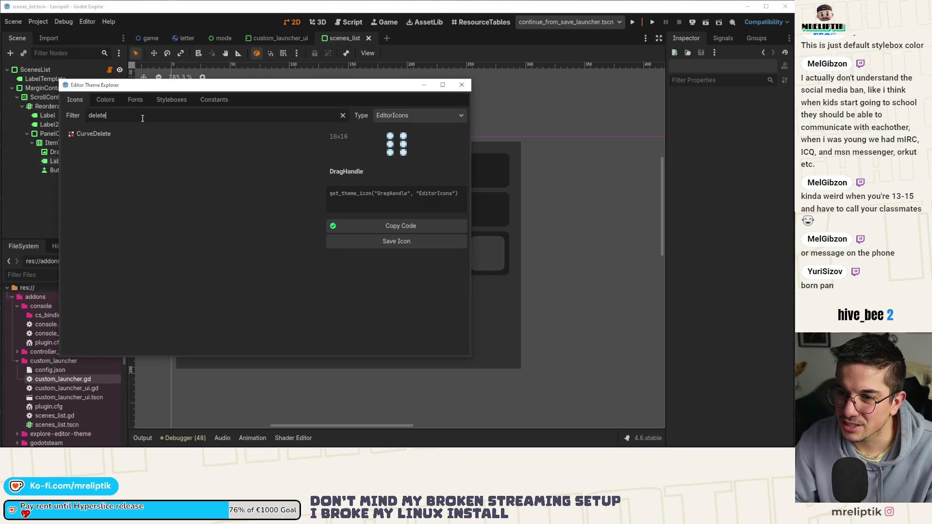
key(ctrl+a)
key(BackSpace)
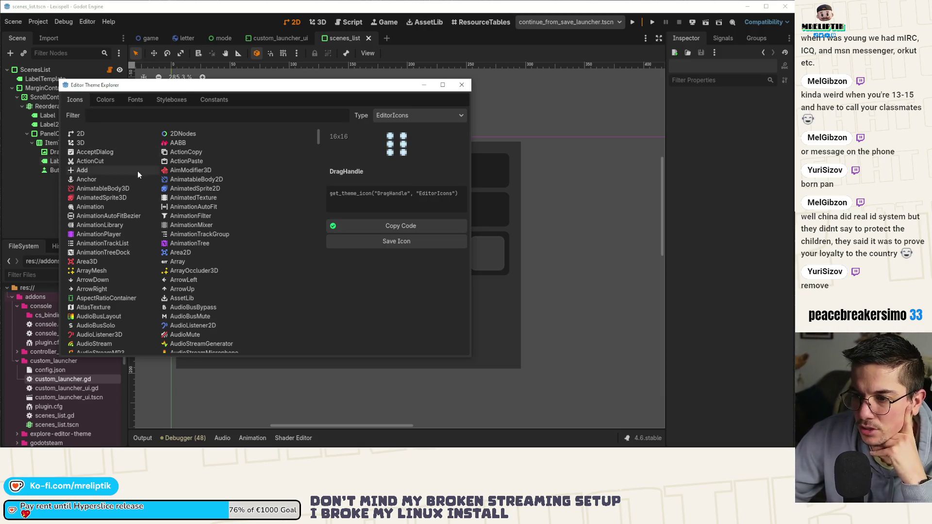
Filter icons for 'remove', copy the Remove icon's code, and close the explorer
scroll(151, 191, down, 3)
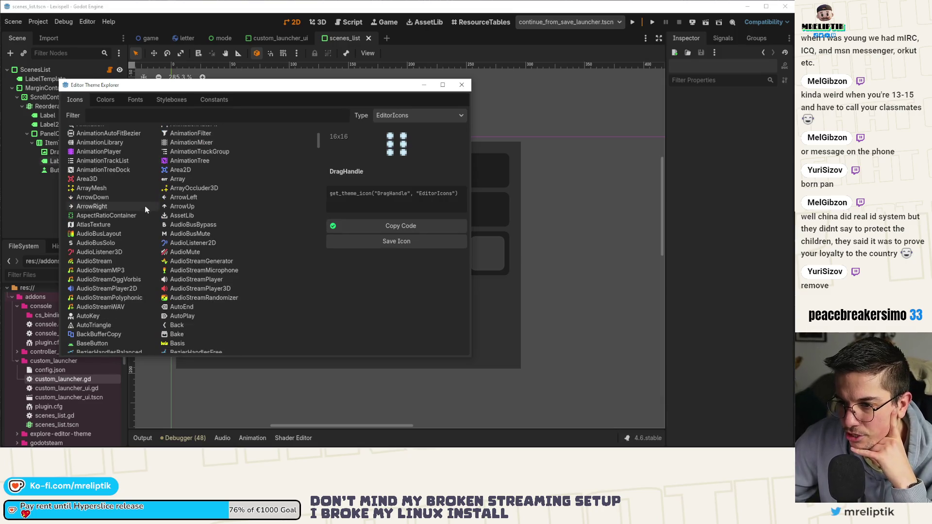
scroll(200, 245, down, 2)
scroll(208, 251, down, 5)
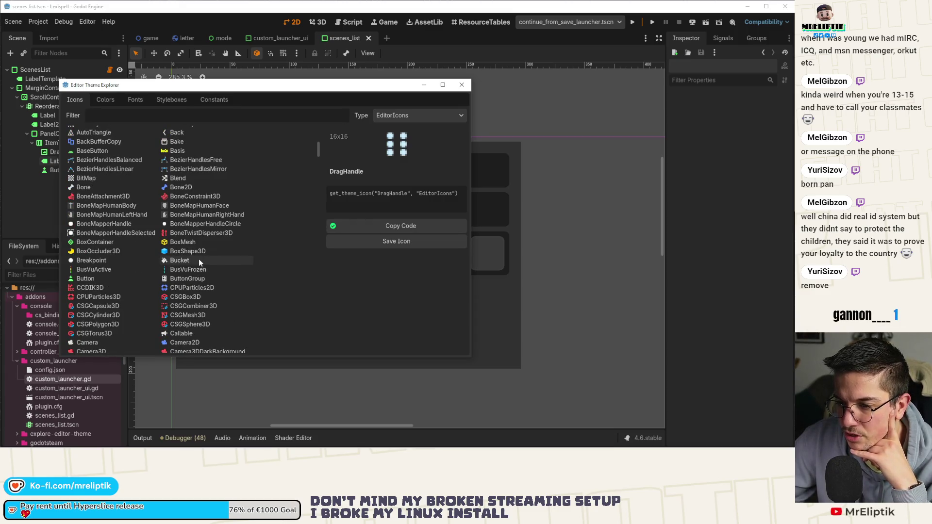
scroll(193, 206, down, 1)
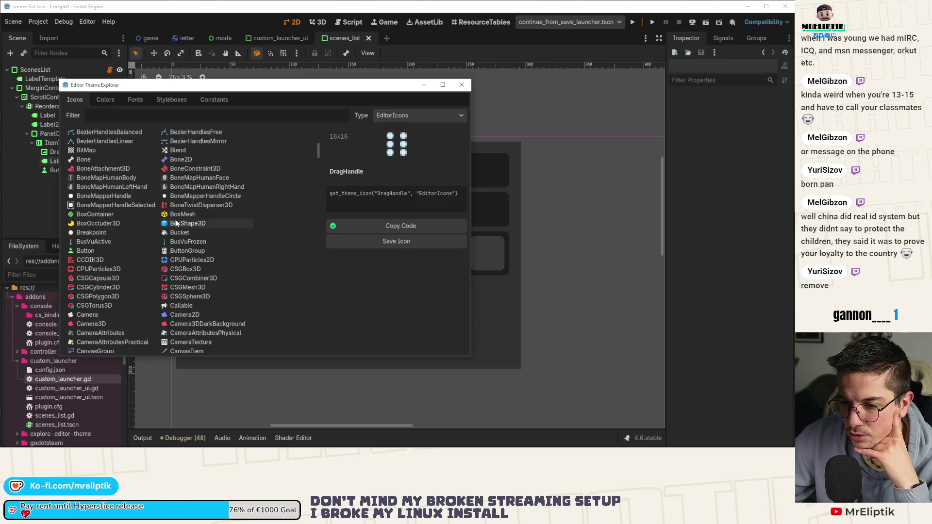
scroll(179, 253, down, 2)
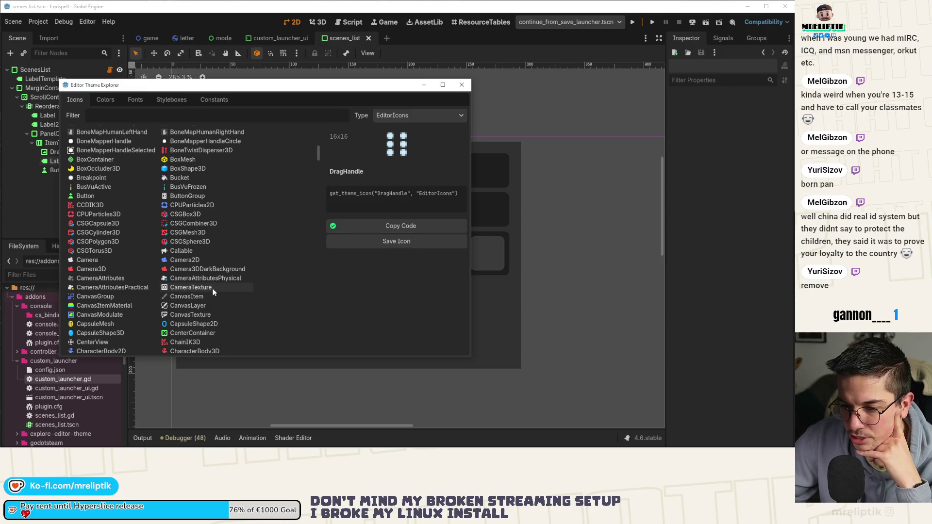
scroll(205, 276, down, 2)
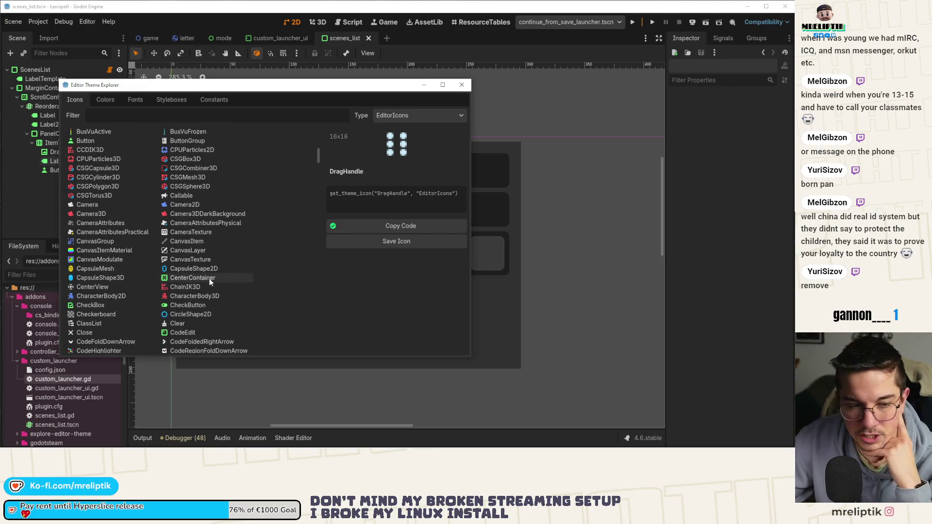
click(103, 115)
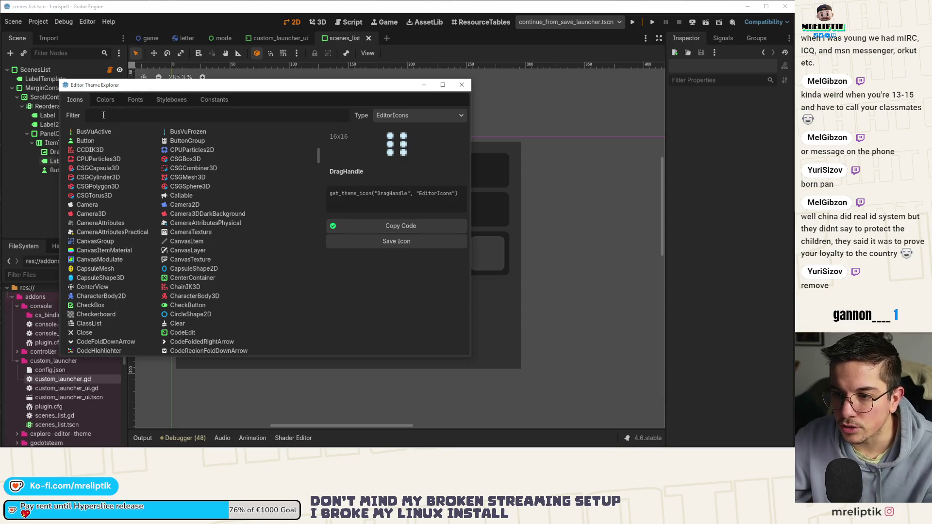
text(remove)
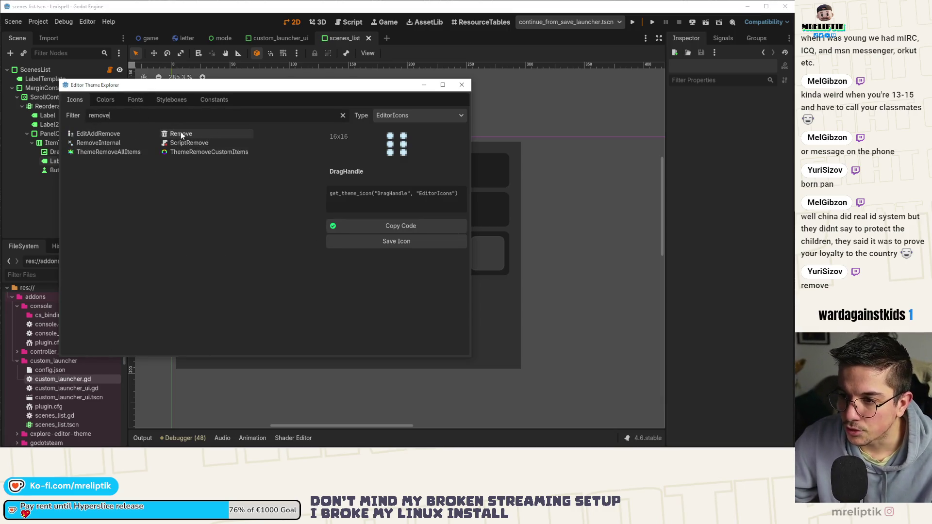
click(180, 133)
click(396, 227)
click(461, 85)
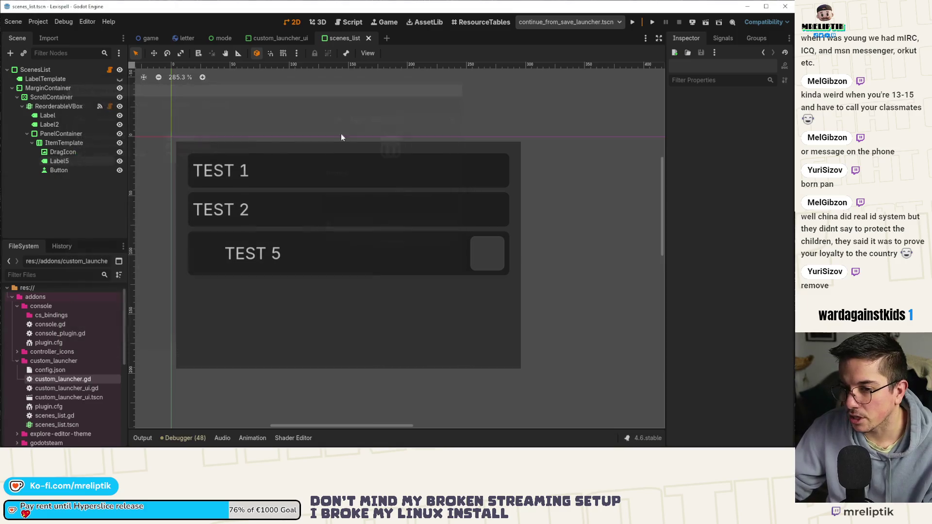
Paste get_theme_icon("Remove", "EditorIcons") on a new line in scenes_list.gd's _ready and save
click(111, 70)
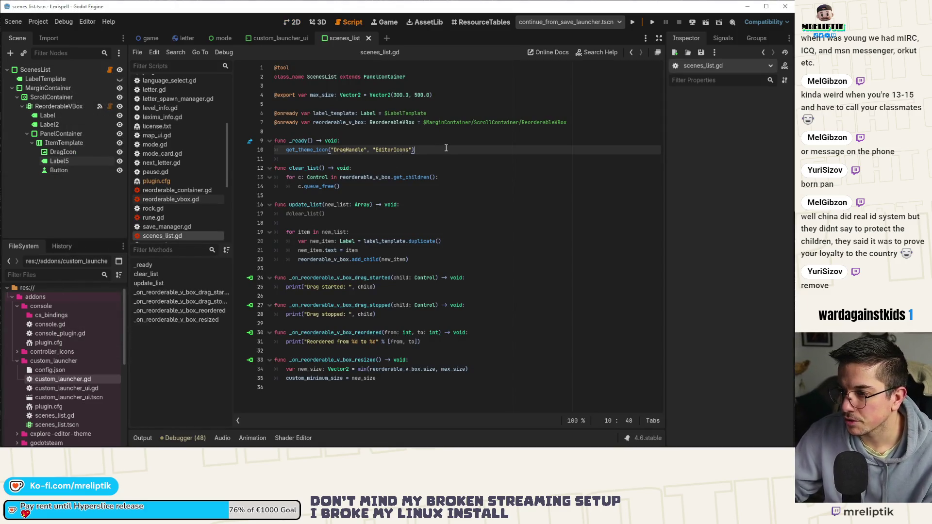
key(Return)
key(ctrl+v)
key(ctrl+s)
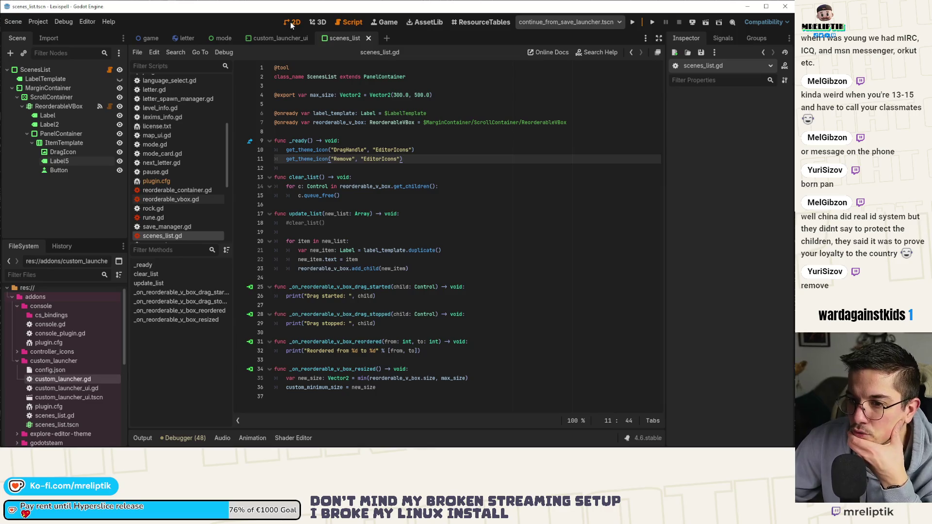
click(291, 22)
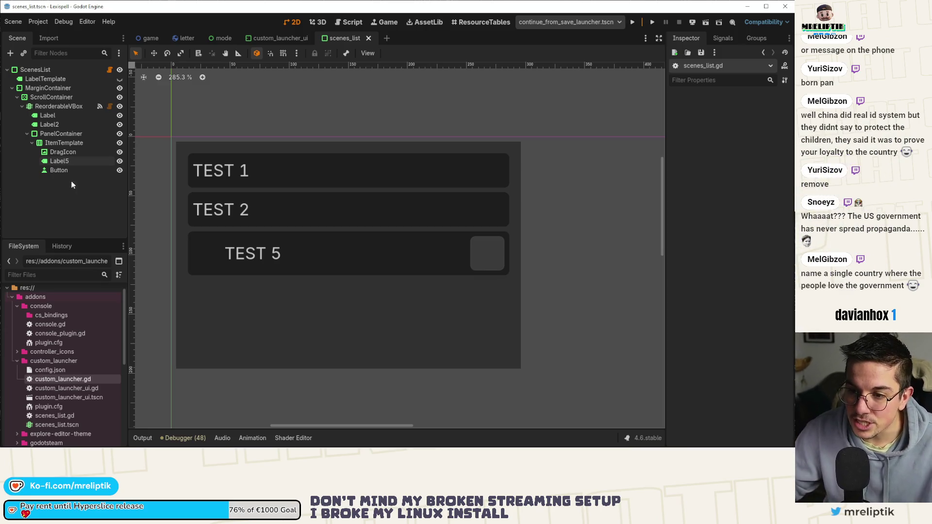
Review DragIcon's available Texture types, then switch to the AssetLib's Editor Theme Explorer results
click(63, 152)
click(779, 111)
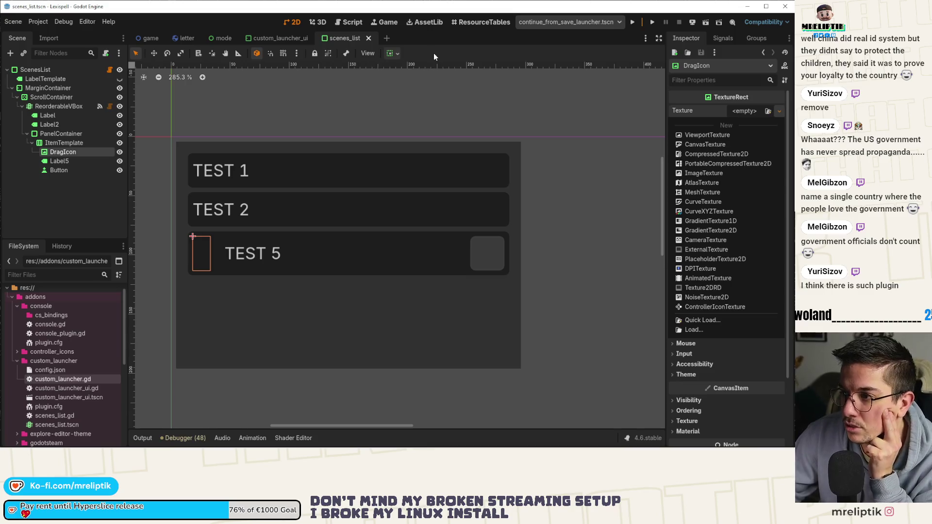
click(352, 137)
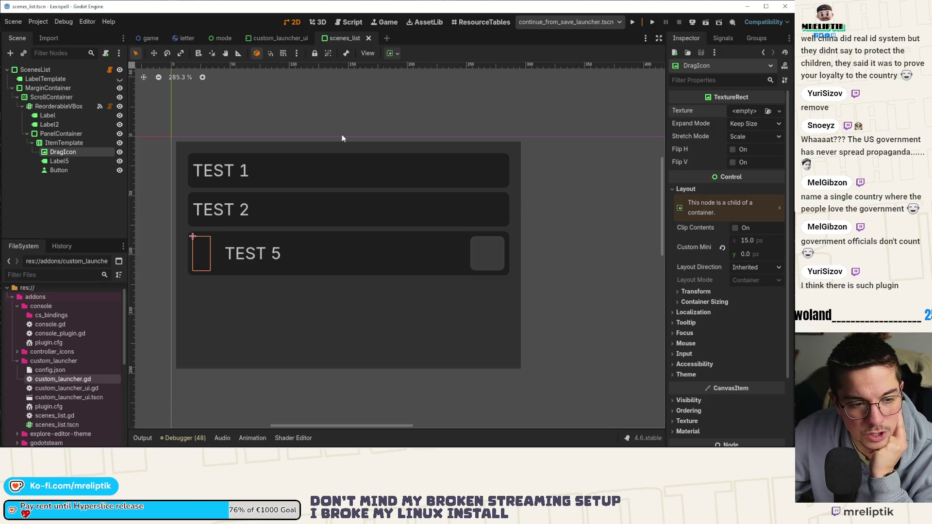
click(419, 23)
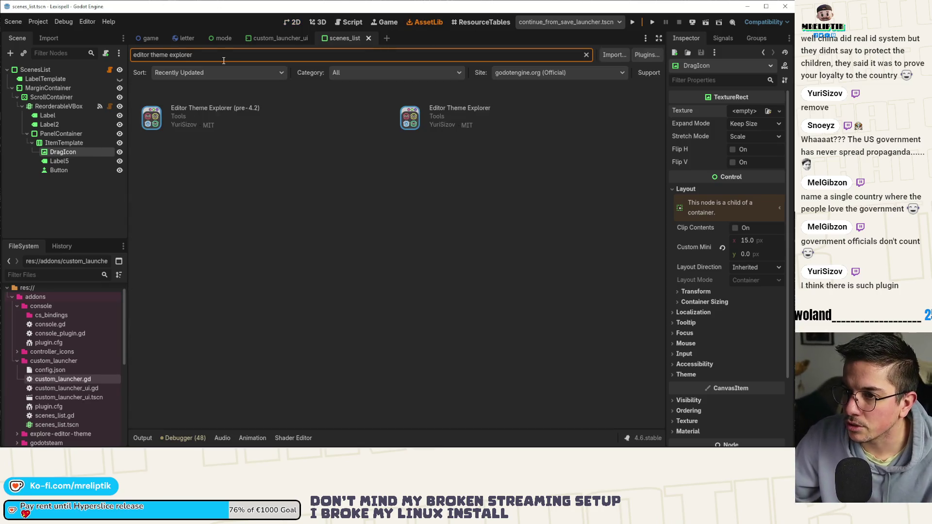
Search the asset library for 'editor icon', then 'editor', and browse the results
key(ctrl+a)
text(editor)
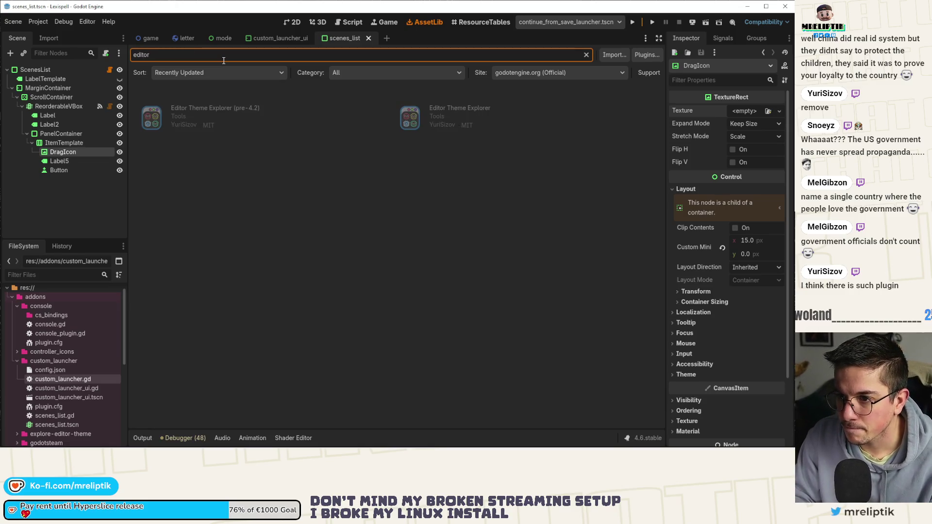
text( icon)
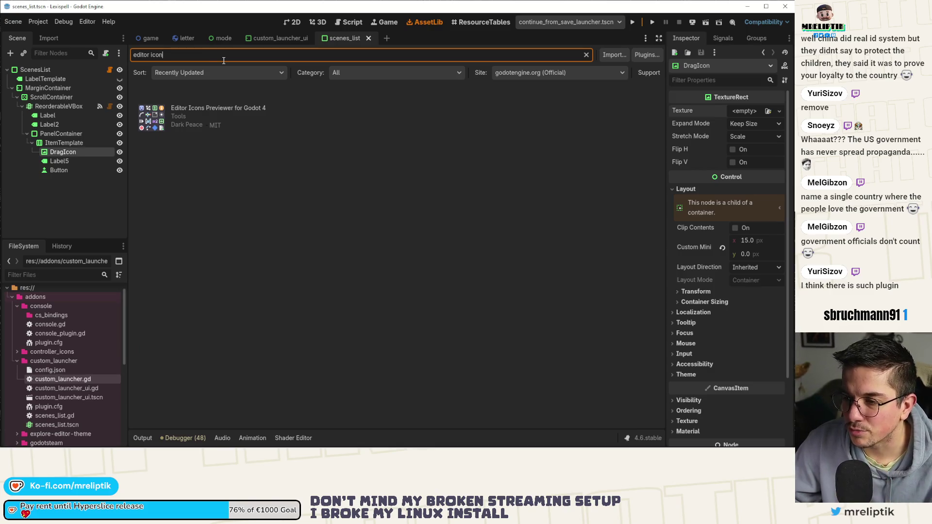
click(200, 57)
key(ctrl+shift+Left)
key(ctrl+shift+Left)
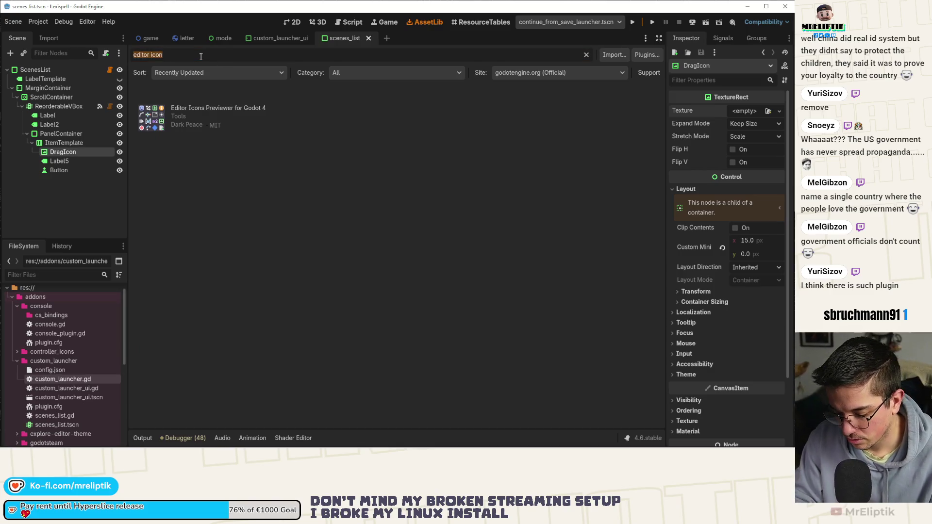
text(editor)
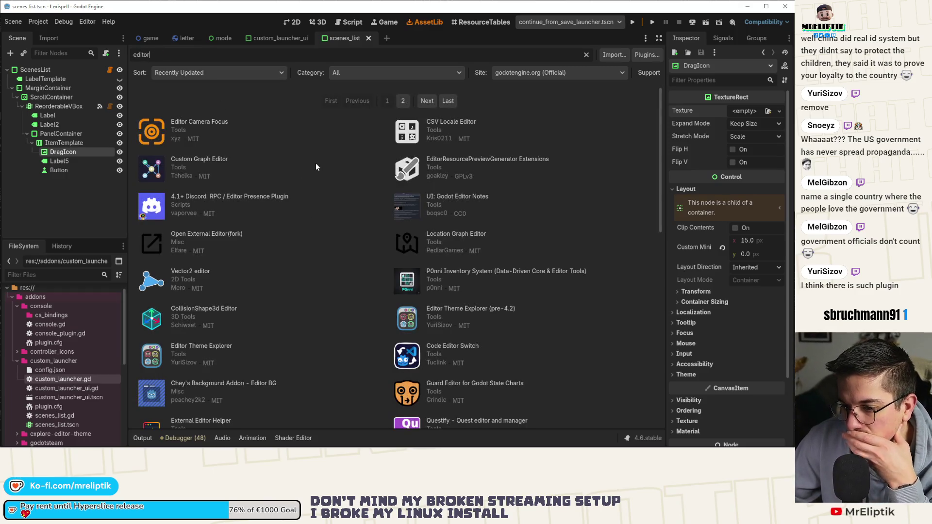
scroll(316, 166, down, 4)
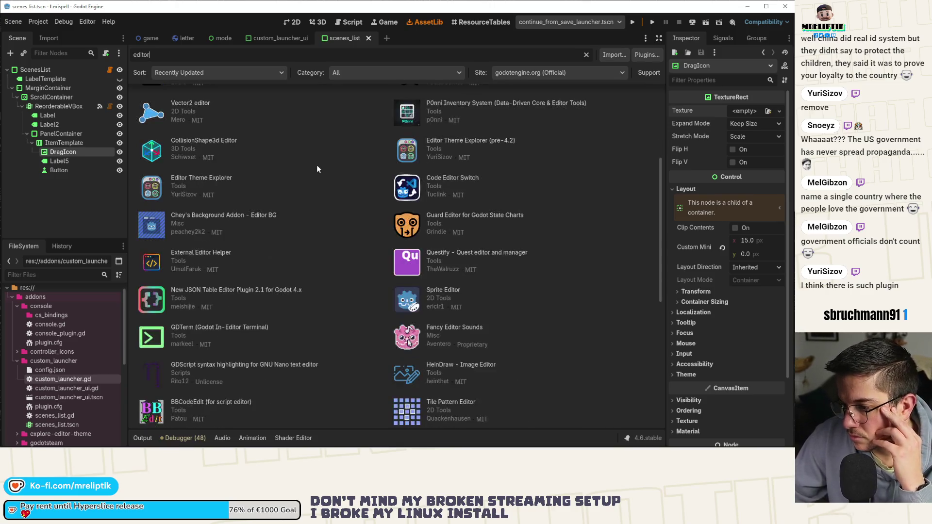
scroll(316, 165, down, 5)
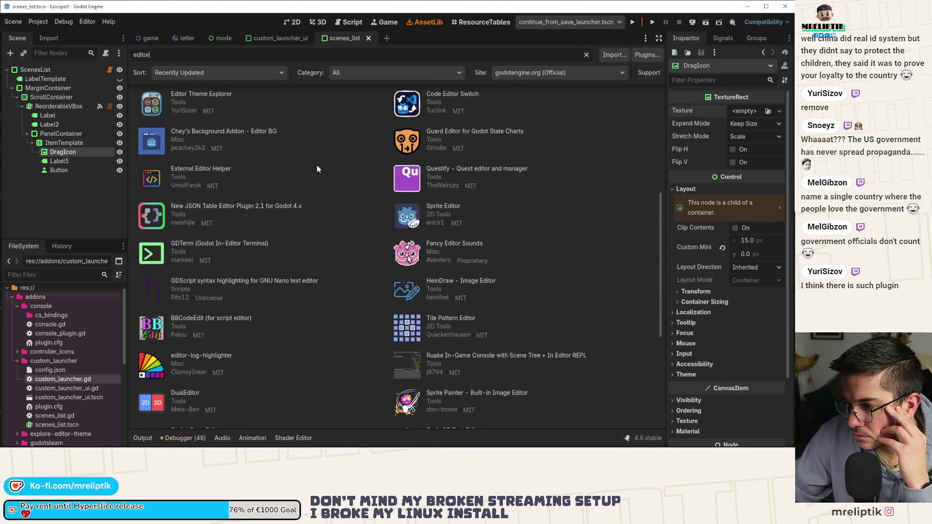
scroll(244, 118, up, 9)
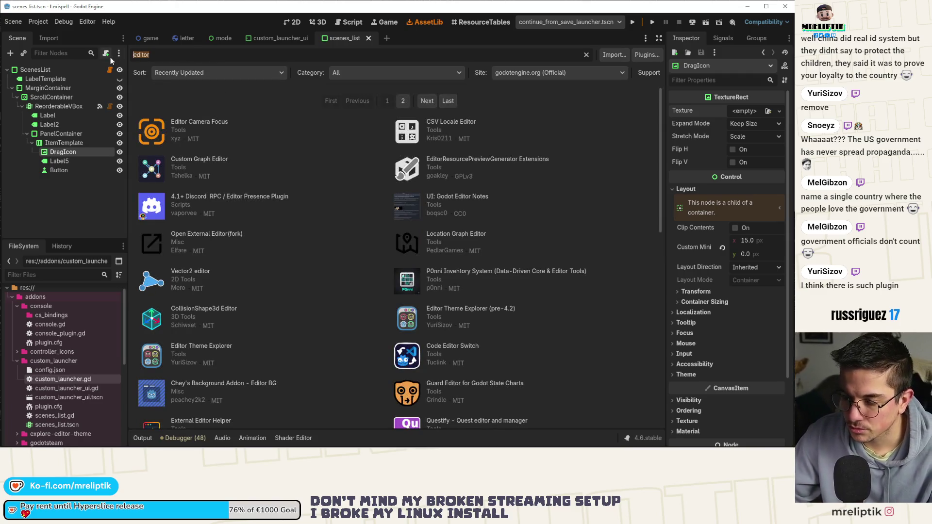
Replace the asset search with 'texture'
text( texture)
key(ctrl+a)
text(textuir)
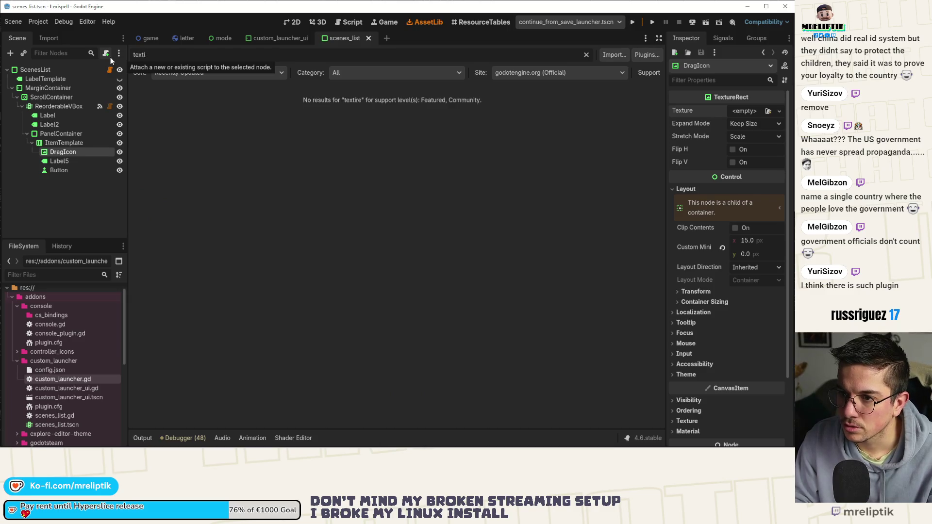
key(BackSpace)
key(BackSpace)
text(re)
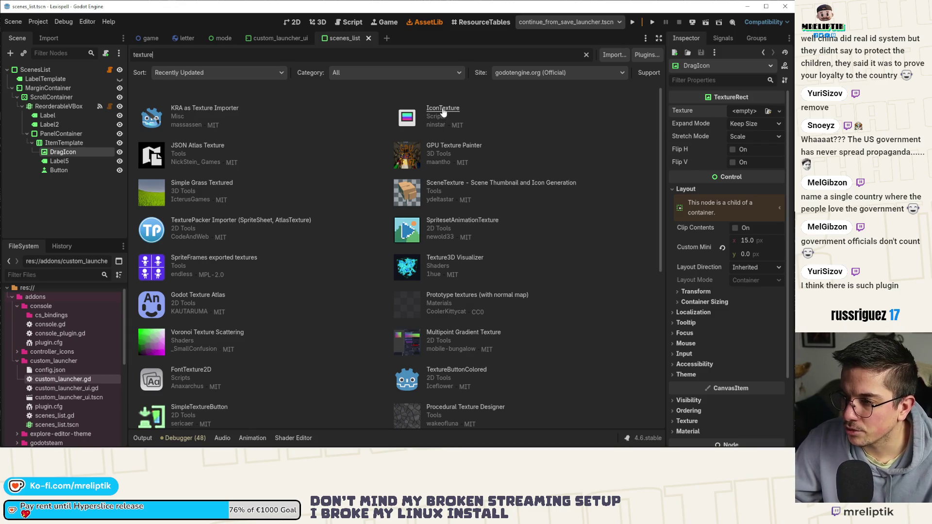
Review the IconTexture add-on's details, then go back to the 2D scene view
click(443, 110)
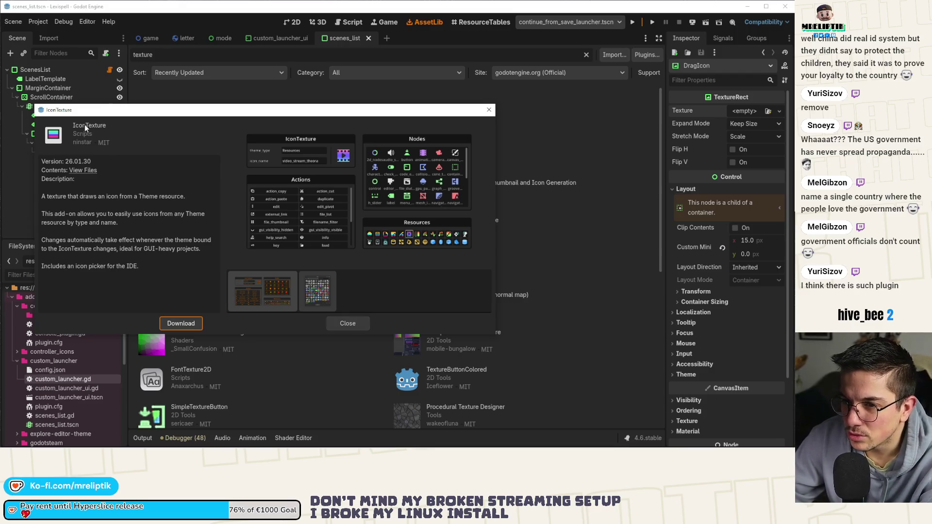
click(348, 323)
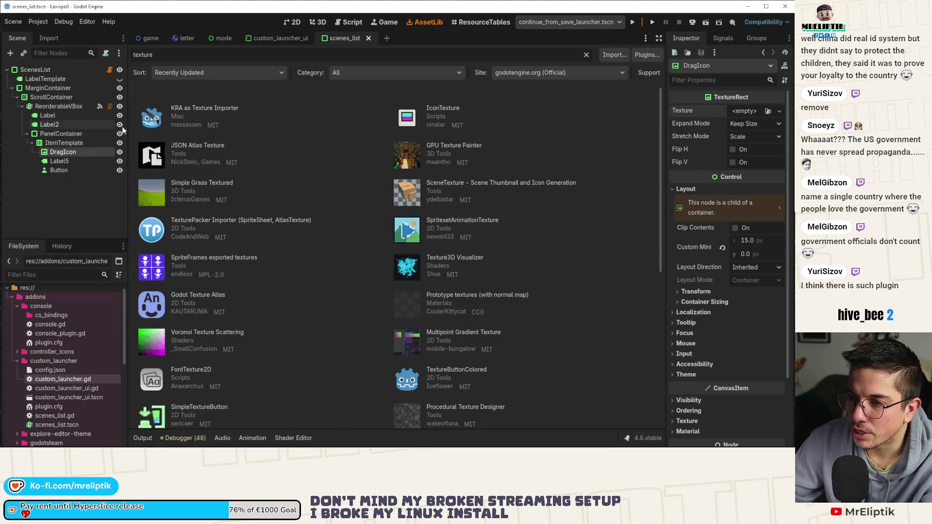
click(288, 22)
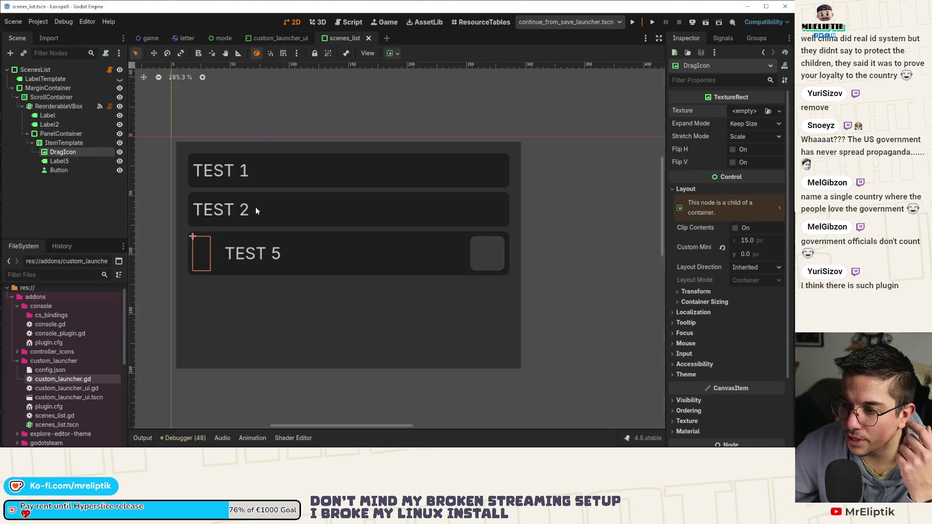
click(64, 143)
click(66, 153)
click(68, 169)
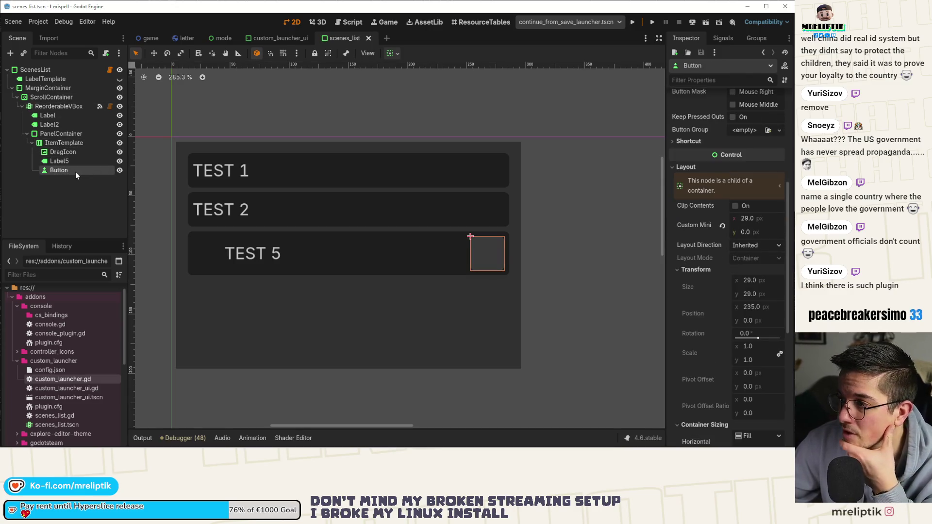
scroll(708, 245, up, 5)
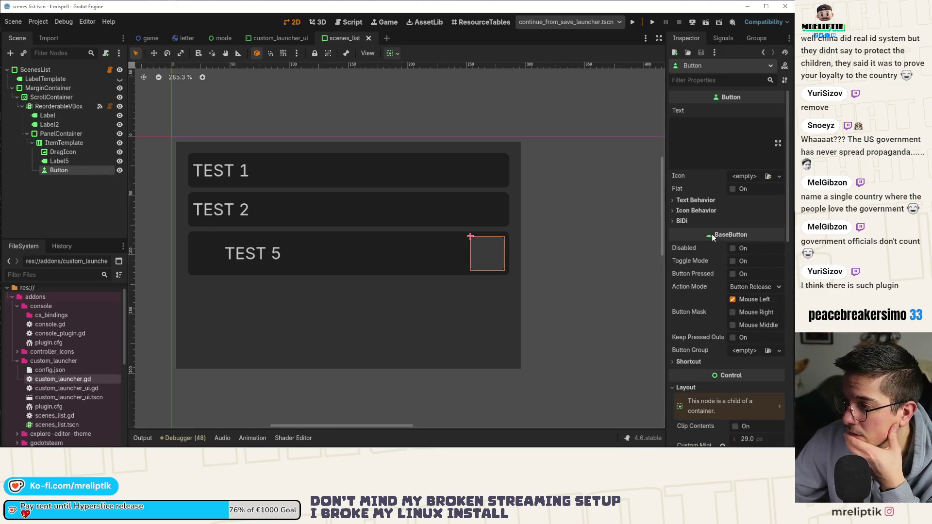
click(751, 177)
click(750, 175)
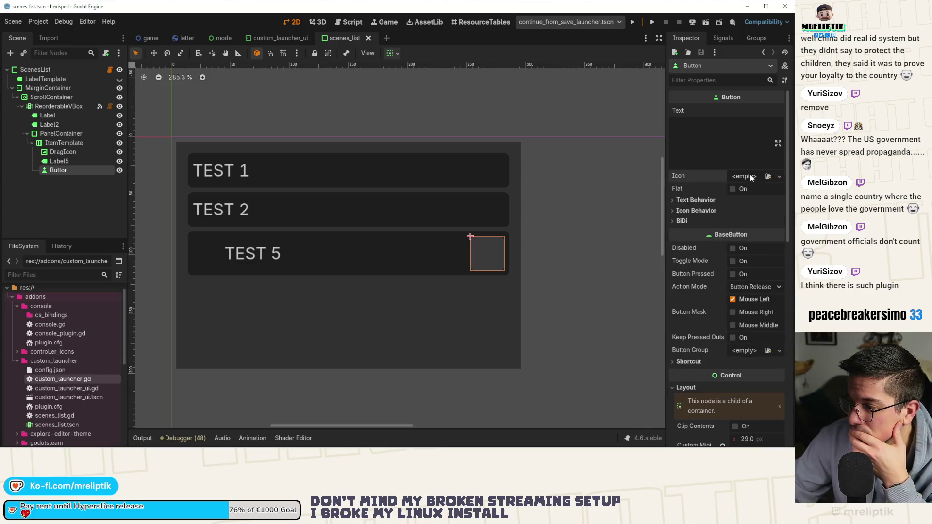
click(573, 235)
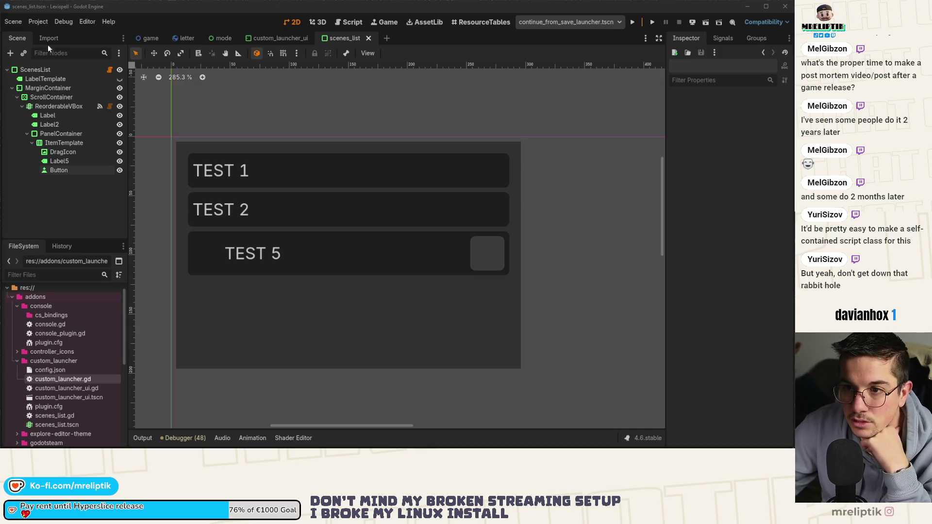
click(155, 3)
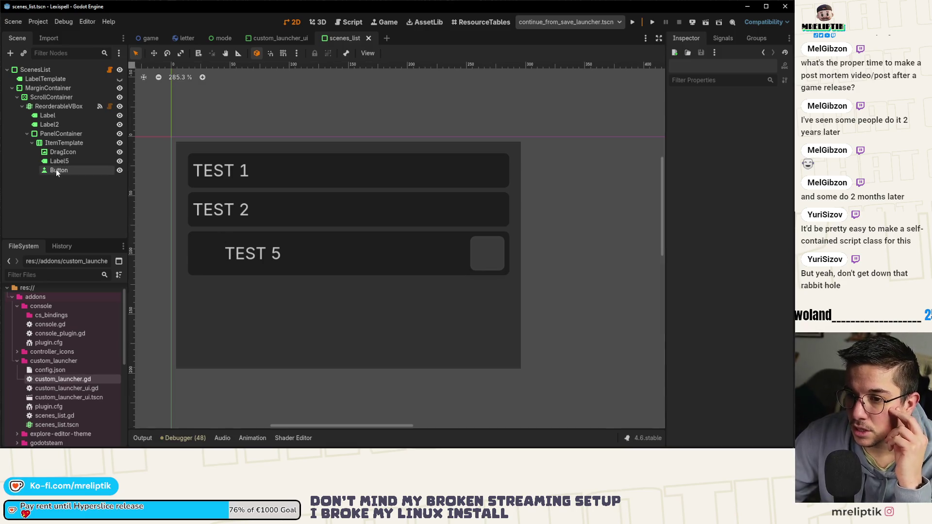
click(63, 152)
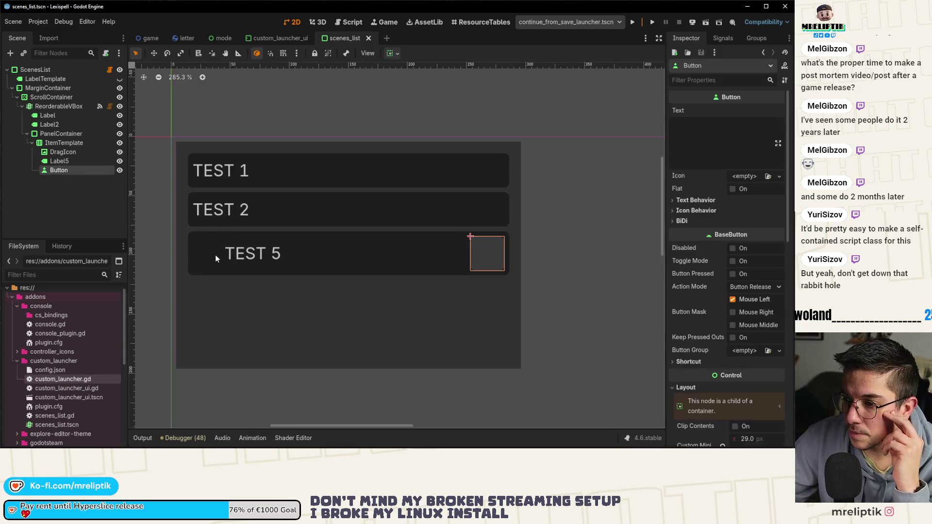
click(69, 143)
click(61, 133)
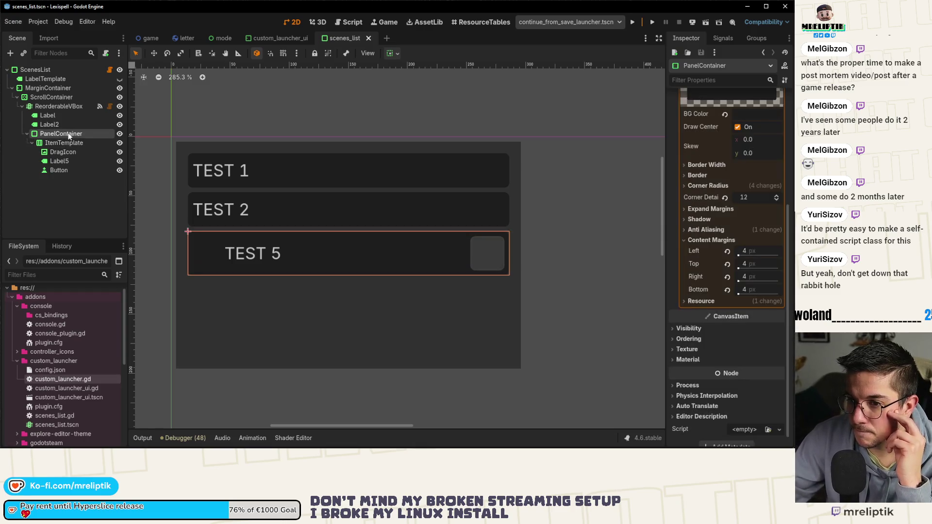
double_click(88, 134)
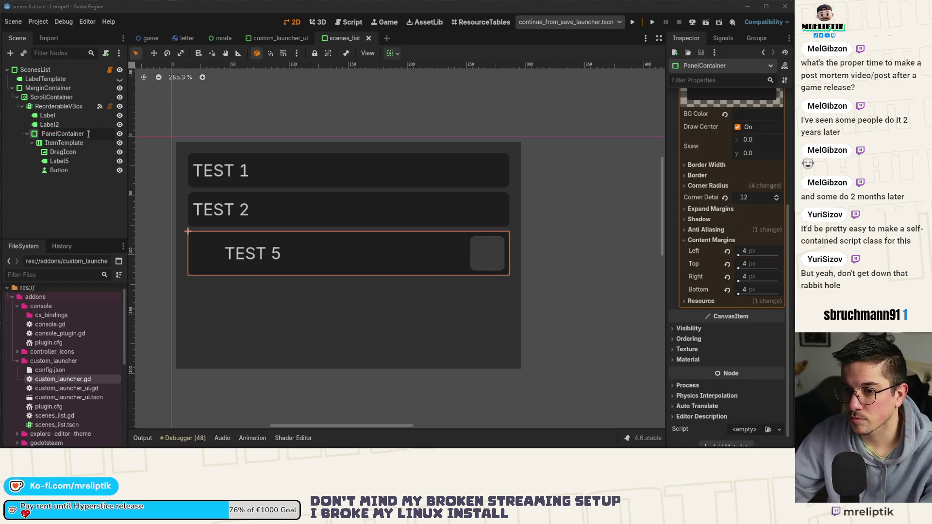
key(Escape)
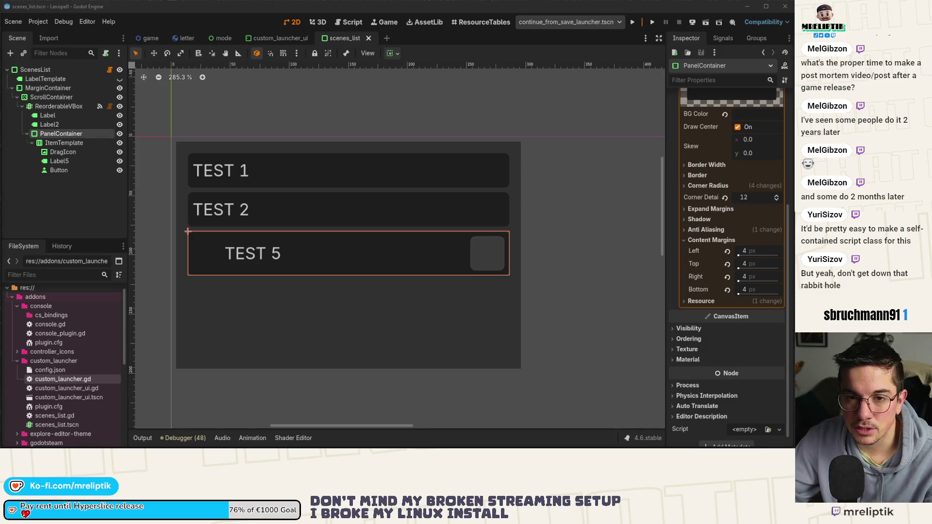
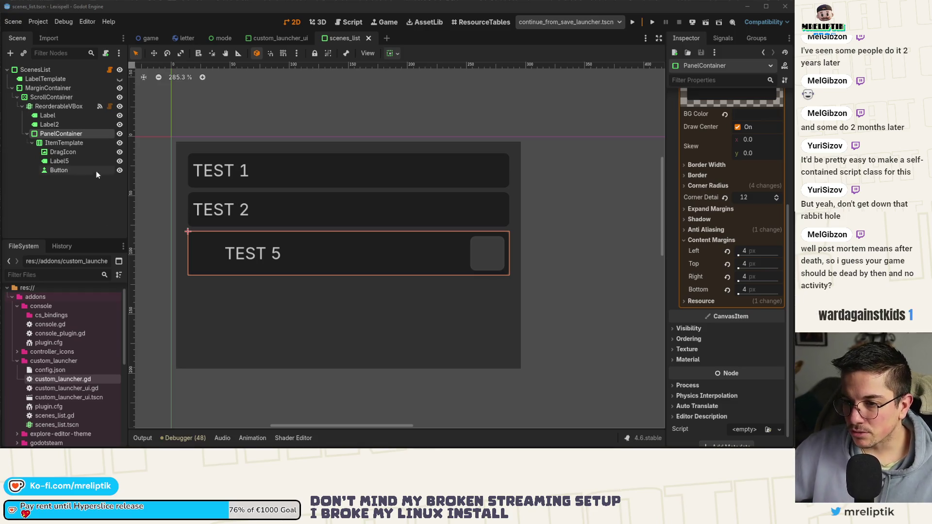
Rename the PanelContainer node to Item
click(62, 197)
click(65, 133)
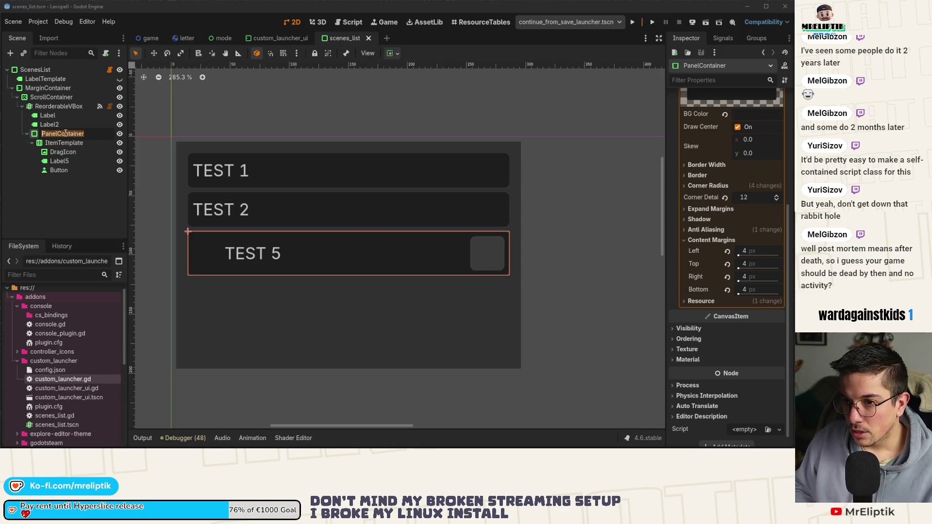
text(Item)
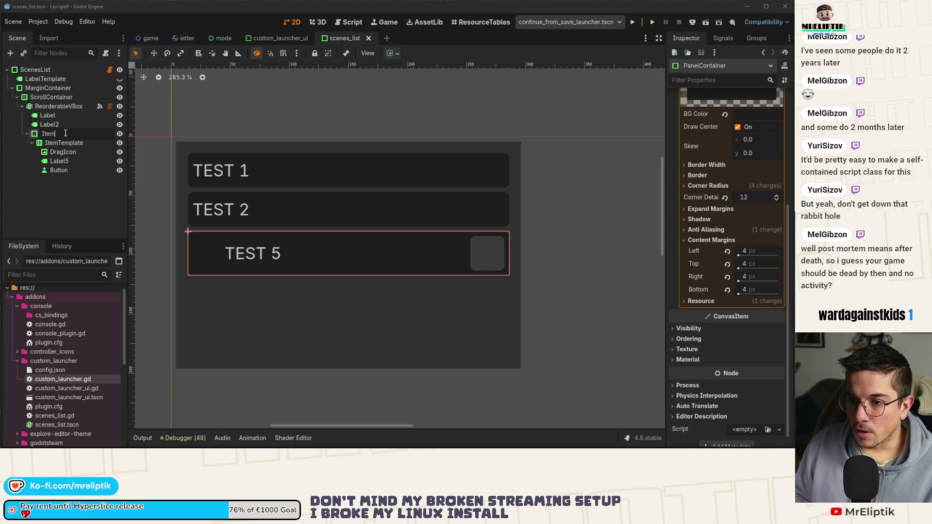
key(Return)
Save the Item branch as item.tscn in res://addons/custom_launcher and open it
right_click(65, 133)
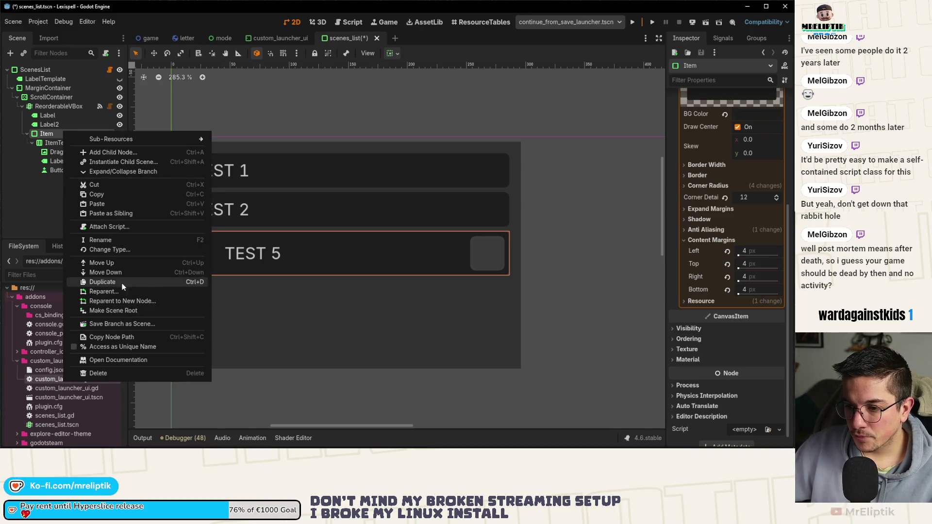
click(137, 311)
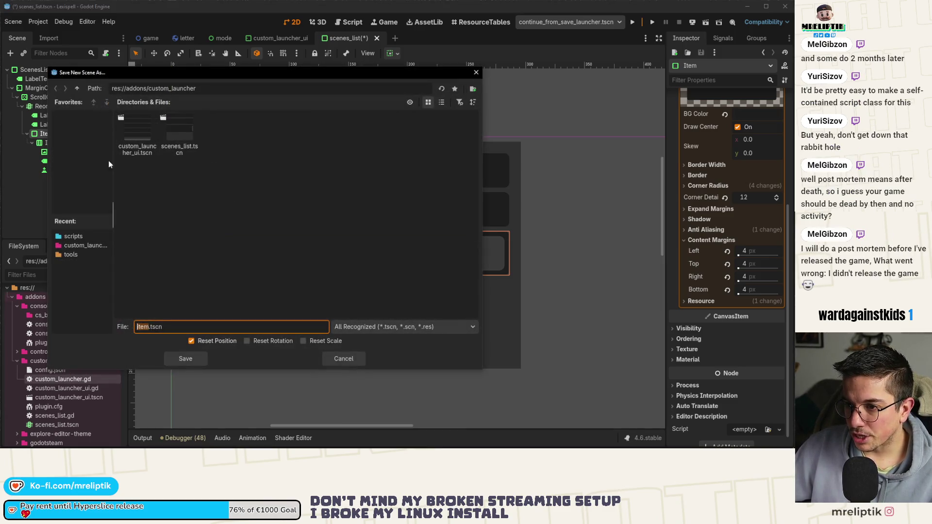
click(181, 358)
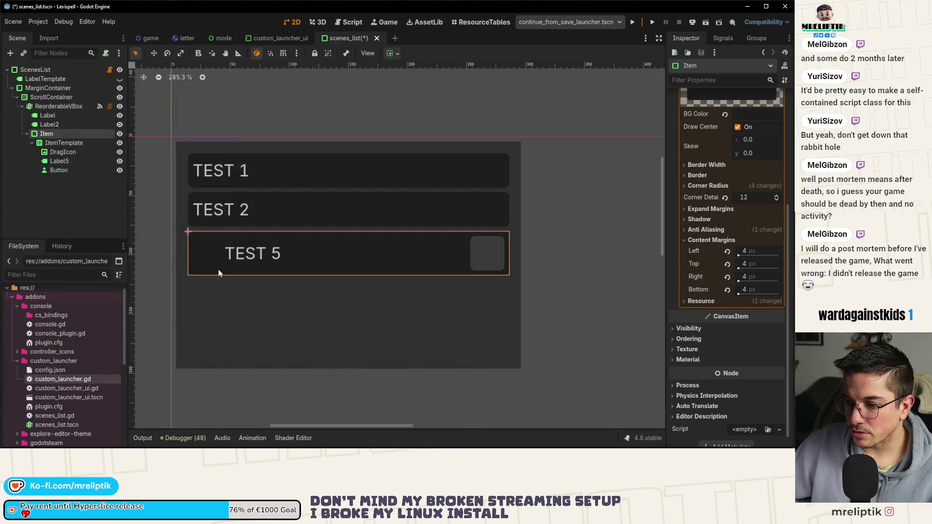
click(110, 135)
right_click(48, 71)
Attach a new item.gd script to the Item root declaring class_name Item
click(91, 134)
click(355, 214)
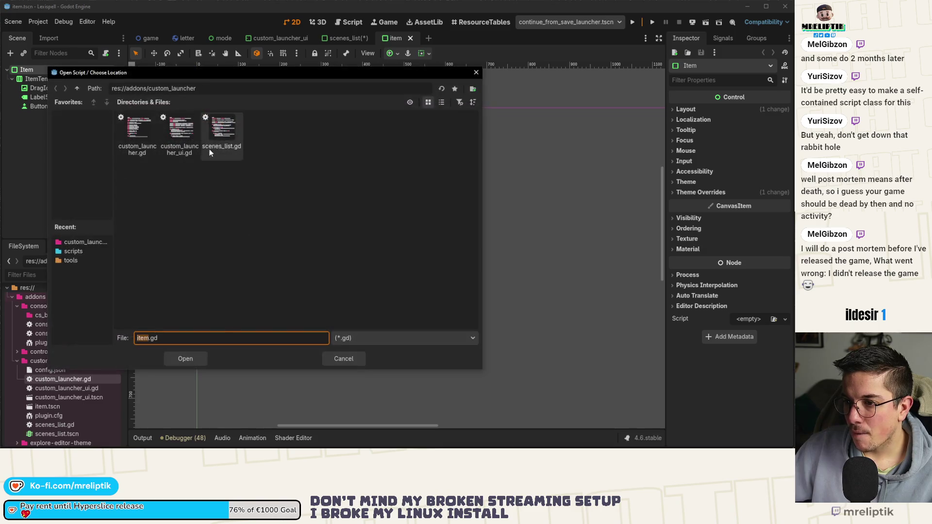
click(196, 362)
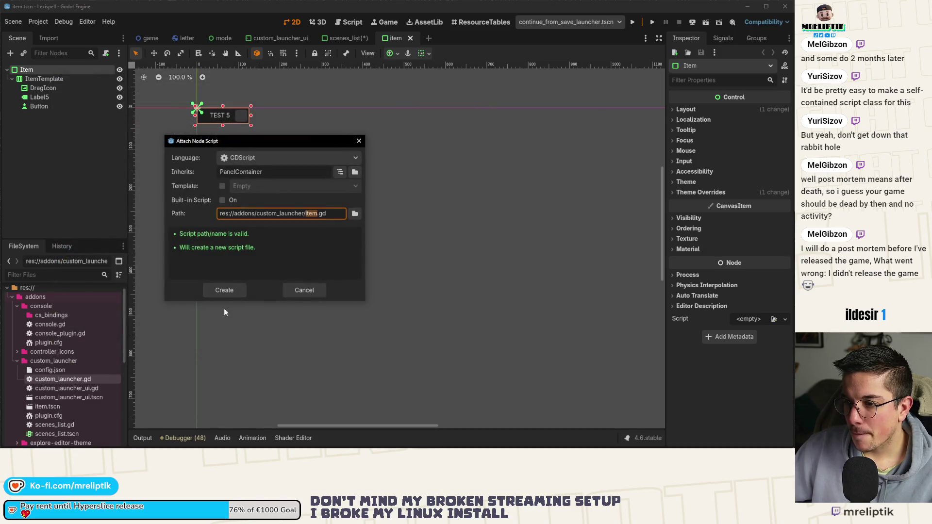
click(223, 289)
text(class_name )
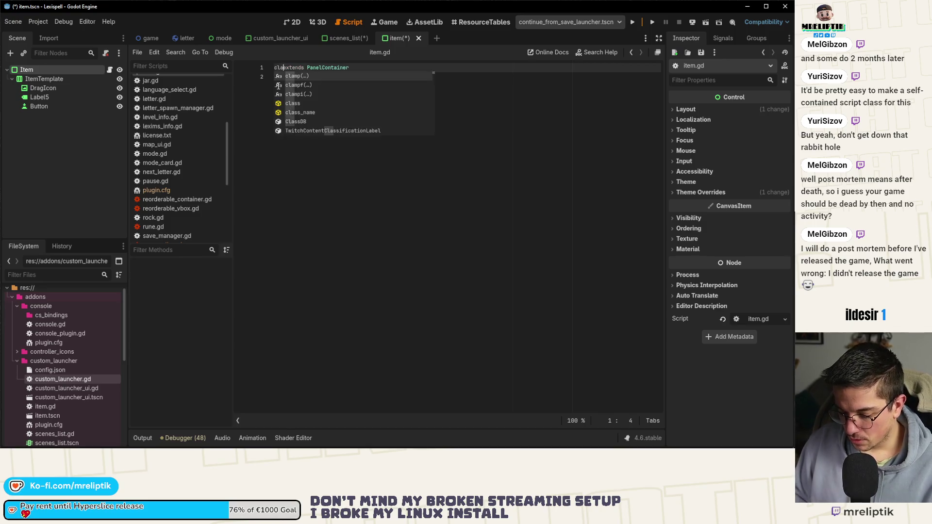
text(Item)
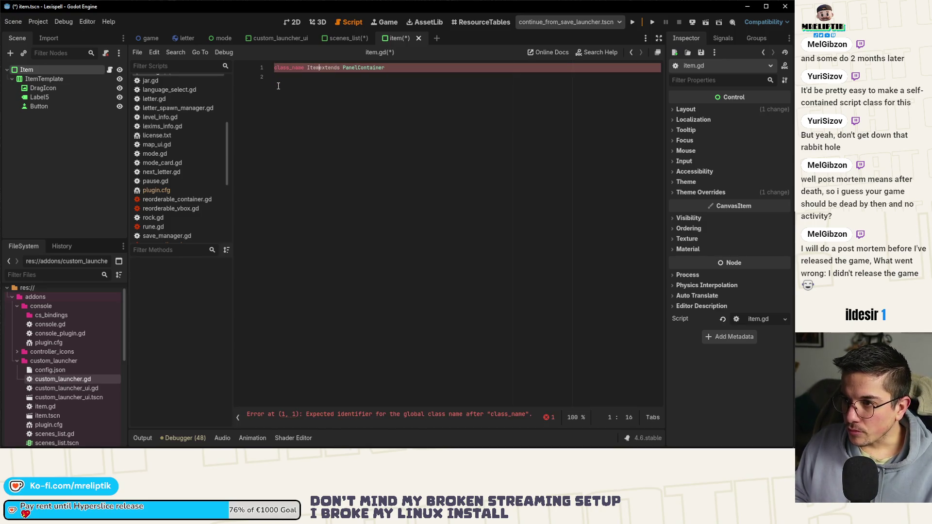
key(ctrl+s)
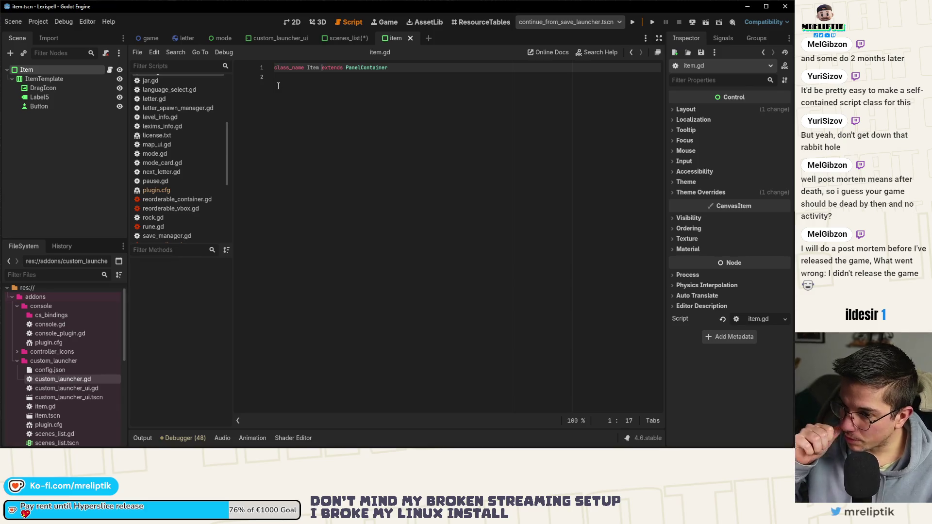
click(278, 86)
key(ctrl+s)
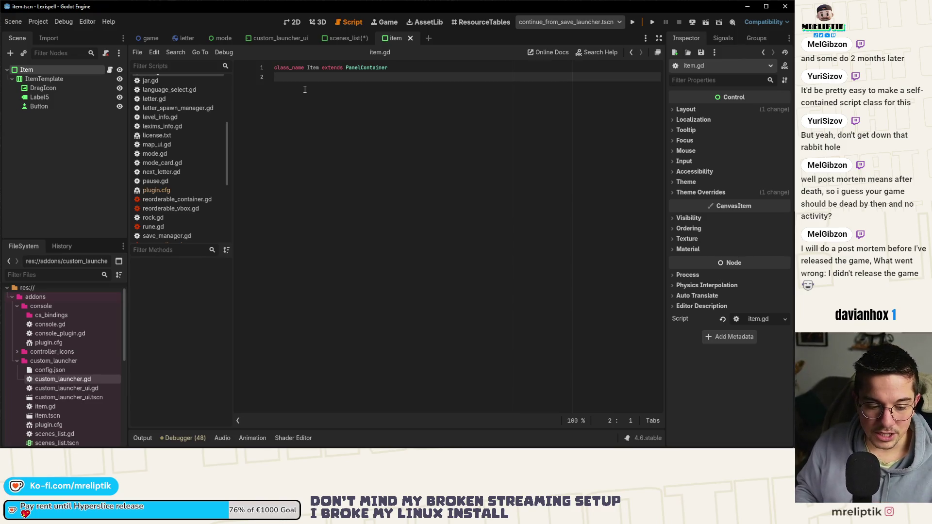
Add a _ready() function containing only pass to item.gd
key(Return)
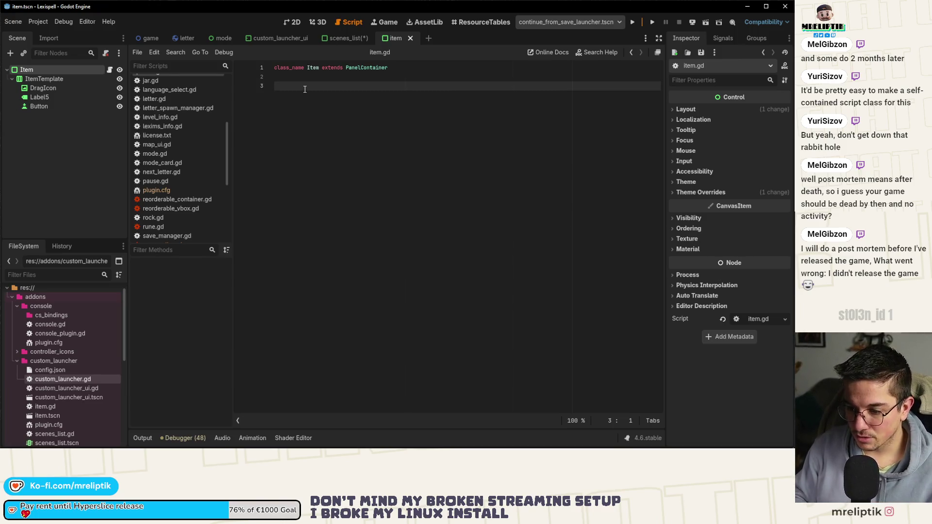
text(func _re)
key(Return)
key(Return)
text(pass)
key(ctrl+s)
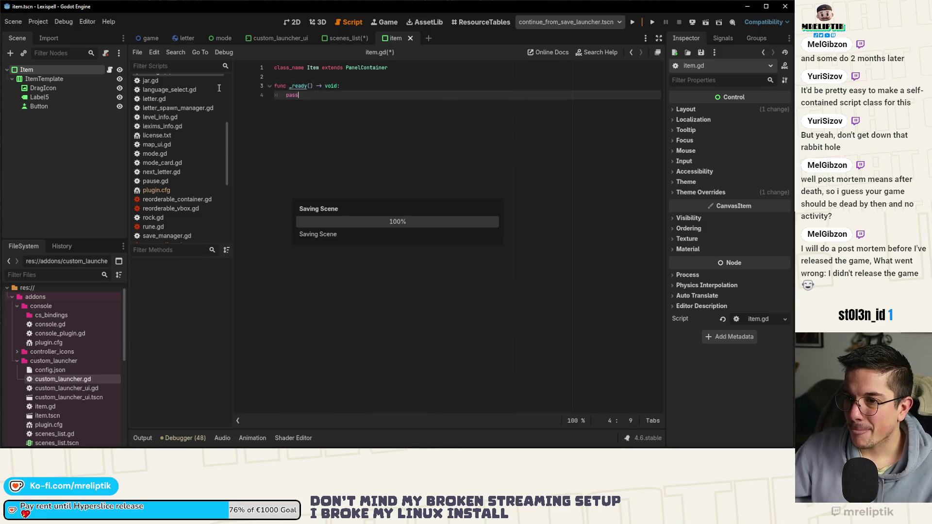
Replace the body of scenes_list.gd's _ready with pass and save
click(346, 38)
mouse_move(434, 158)
mouse_down()
mouse_move(288, 150)
mouse_move(413, 159)
mouse_up()
text(pass)
key(ctrl+s)
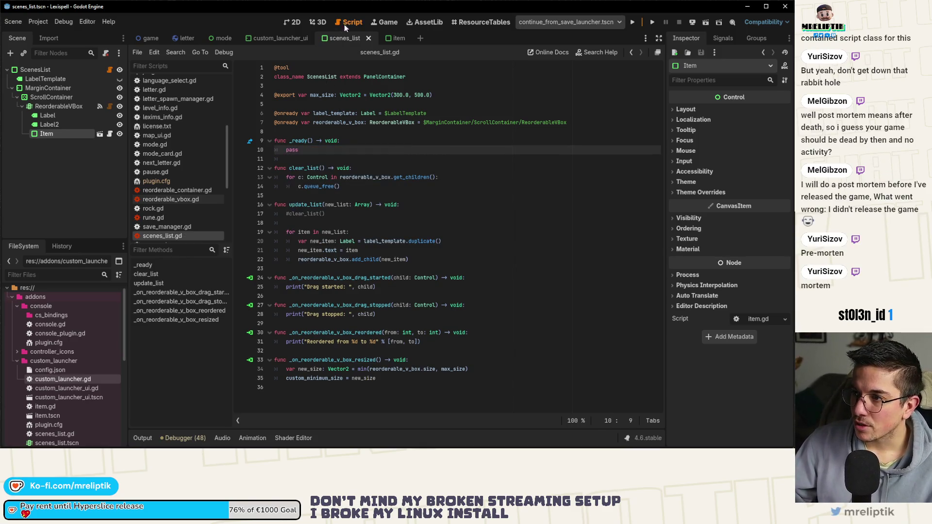
Paste the two get_theme_icon lines into item.gd's _ready in place of pass
click(387, 38)
double_click(290, 95)
key(ctrl+v)
key(ctrl+s)
click(42, 88)
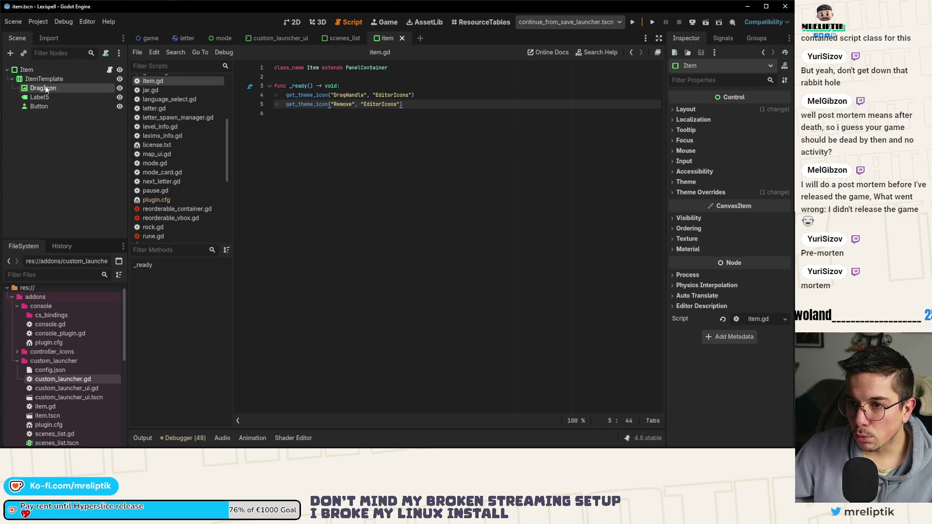
ctrl+click(39, 105)
drag(38, 106, 291, 78)
click(415, 69)
key(Return)
key(ctrl+s)
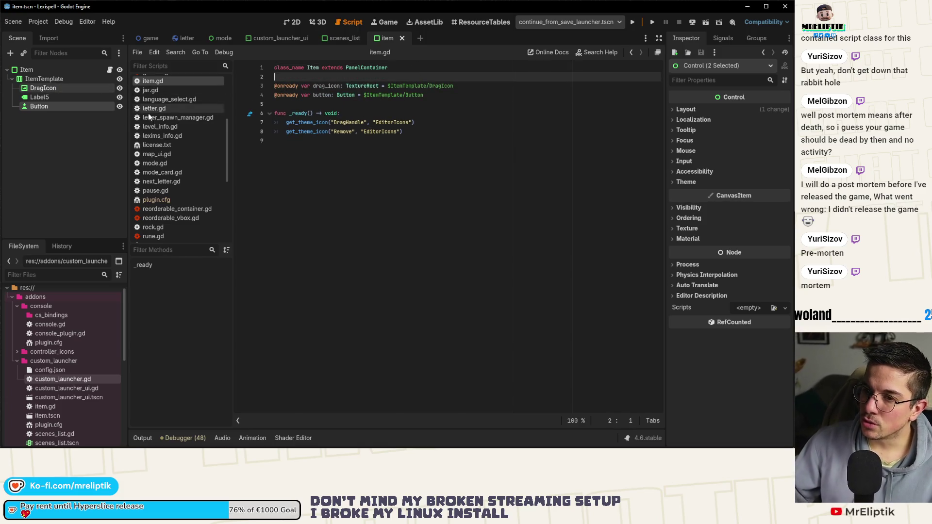
Rename the Button node to DeleteBtn and save the scene
double_click(50, 107)
text(E)
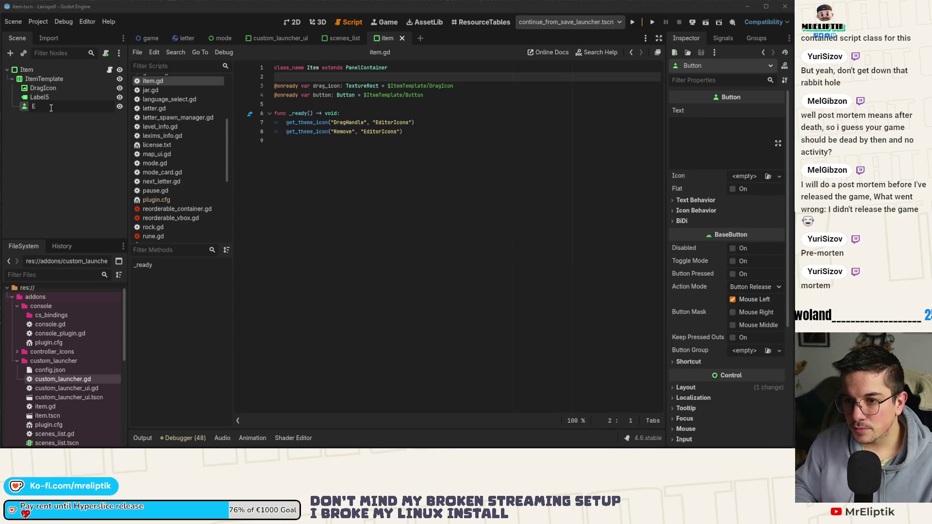
text(Reelte)
key(BackSpace)
key(BackSpace)
key(BackSpace)
text(leteBtn)
key(Return)
key(ctrl+s)
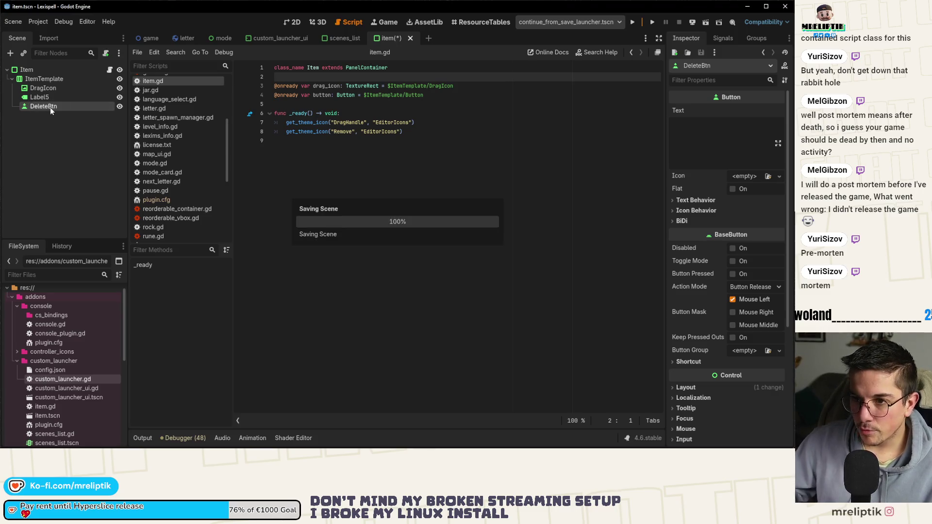
key(Down)
key(Down)
key(ctrl+shift+k)
drag(73, 106, 296, 95)
click(326, 94)
Assign the DragHandle icon to drag_icon.texture in _ready
double_click(326, 86)
key(ctrl+c)
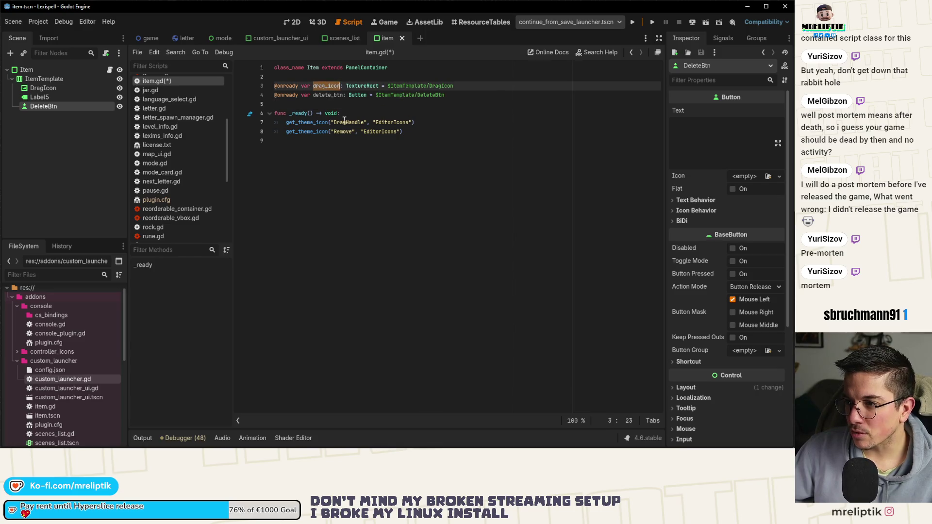
click(286, 123)
key(ctrl+v)
text(.texture =)
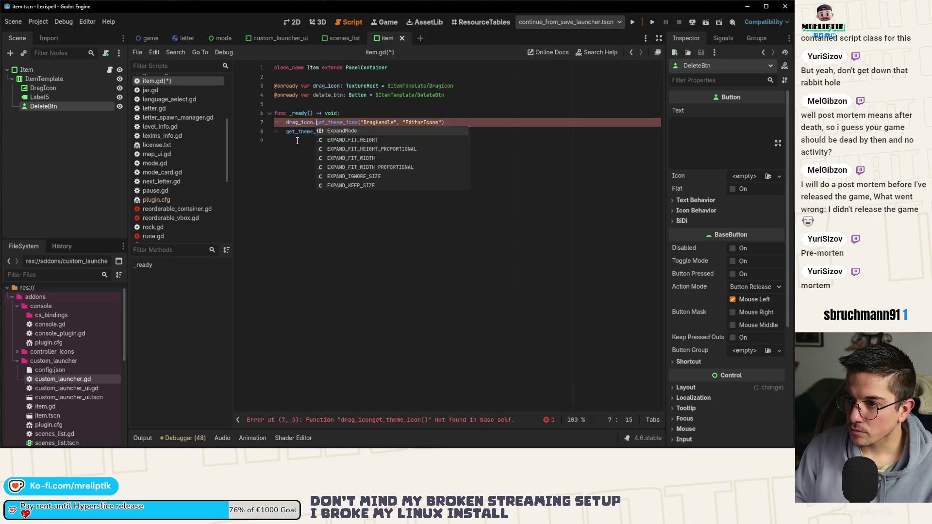
key(ctrl+s)
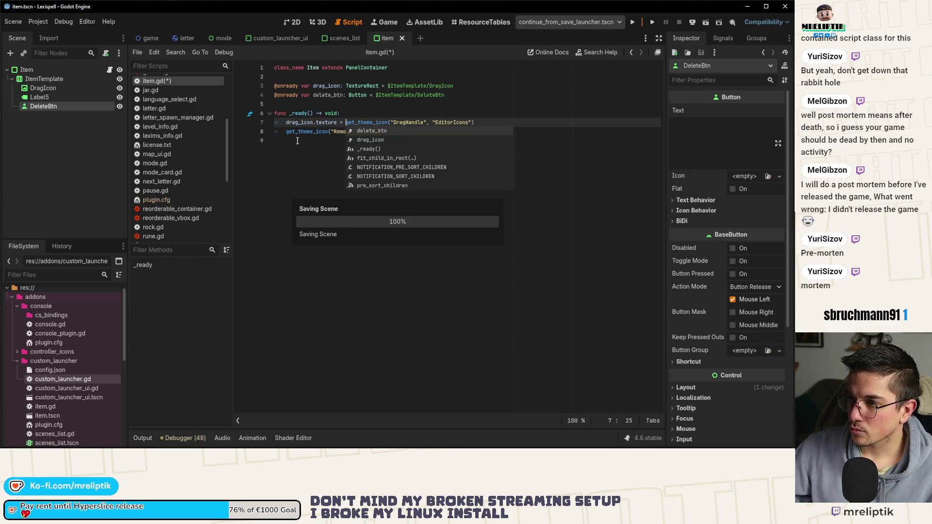
Assign the Remove icon to delete_btn.icon in _ready and save
click(333, 131)
double_click(333, 96)
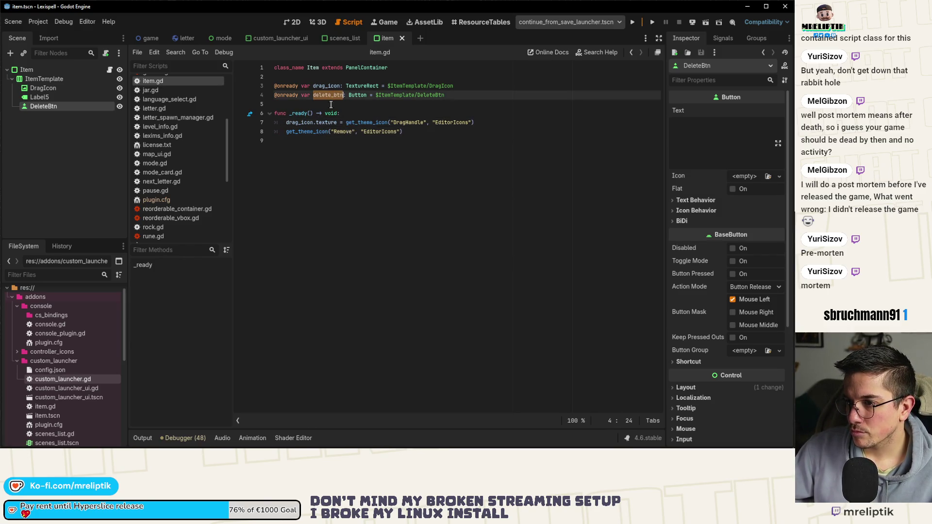
key(ctrl+c)
click(286, 132)
key(ctrl+v)
text(.ci)
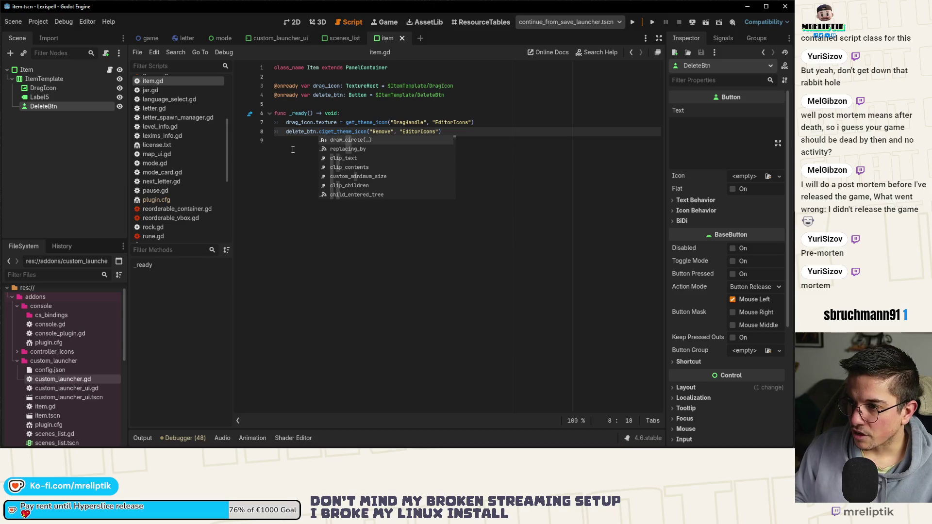
key(BackSpace)
key(BackSpace)
text(icon)
key(Escape)
text(=)
key(ctrl+s)
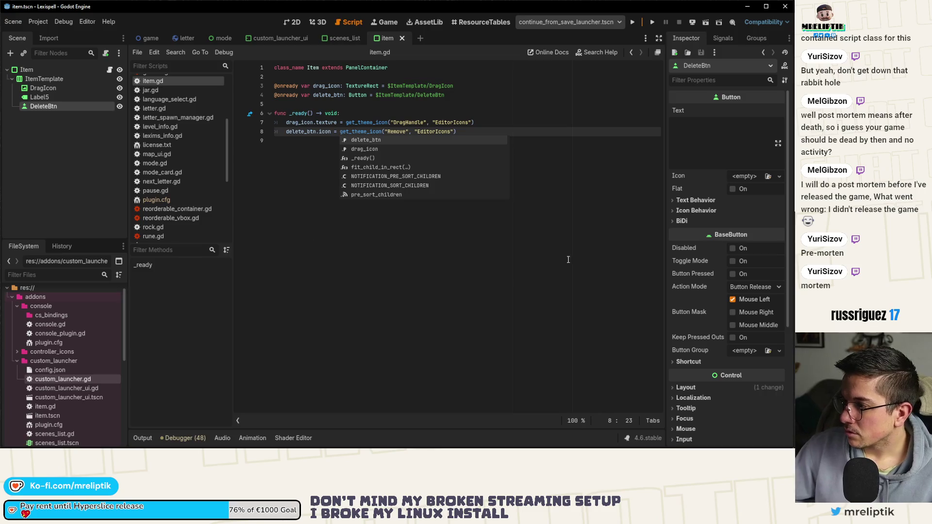
click(693, 200)
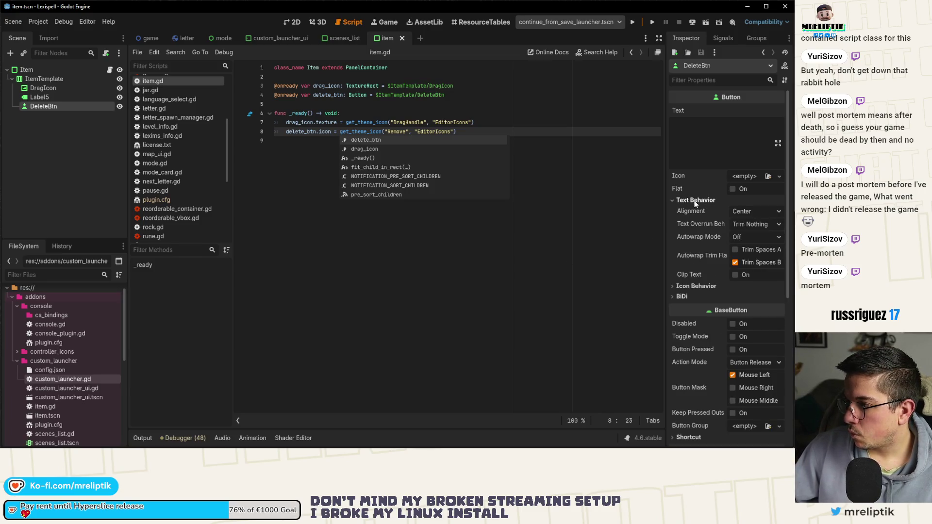
Set DeleteBtn's Icon Alignment to Center, enable Expand Icon, and save
click(693, 200)
click(693, 211)
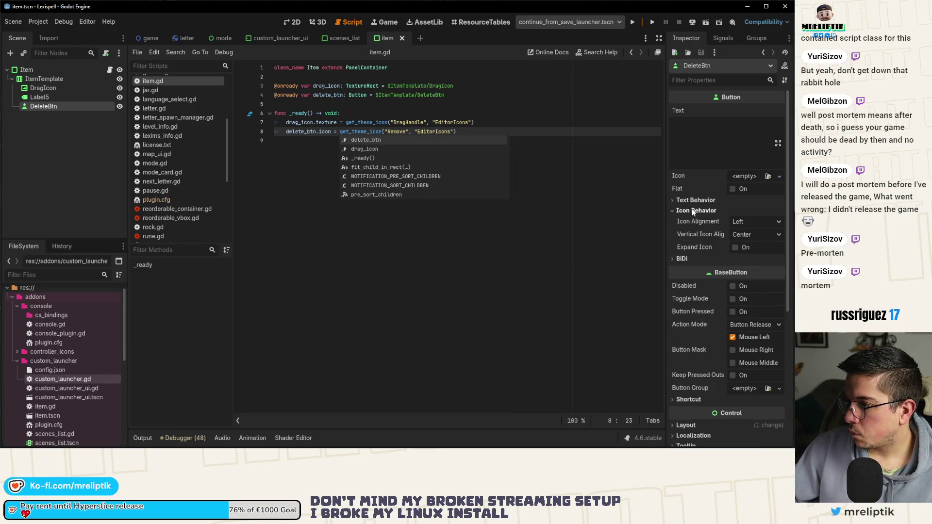
click(750, 224)
click(748, 247)
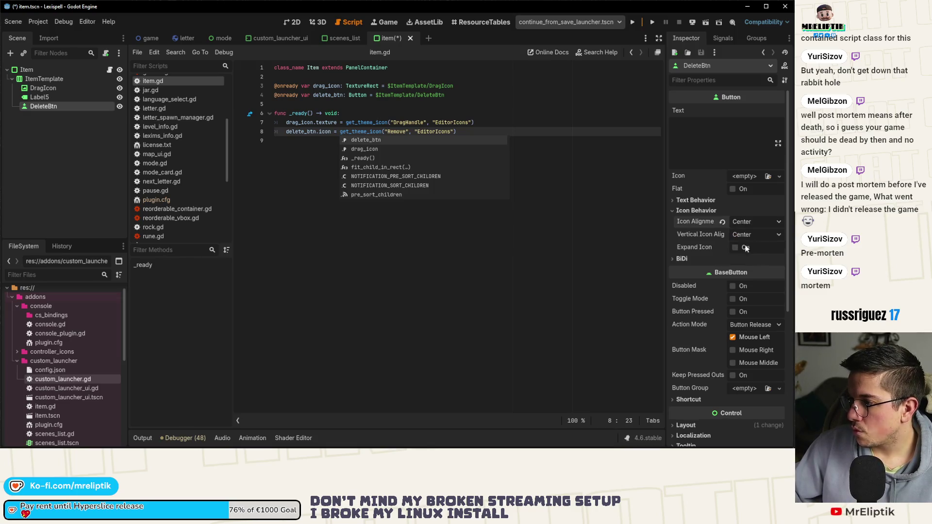
key(ctrl+s)
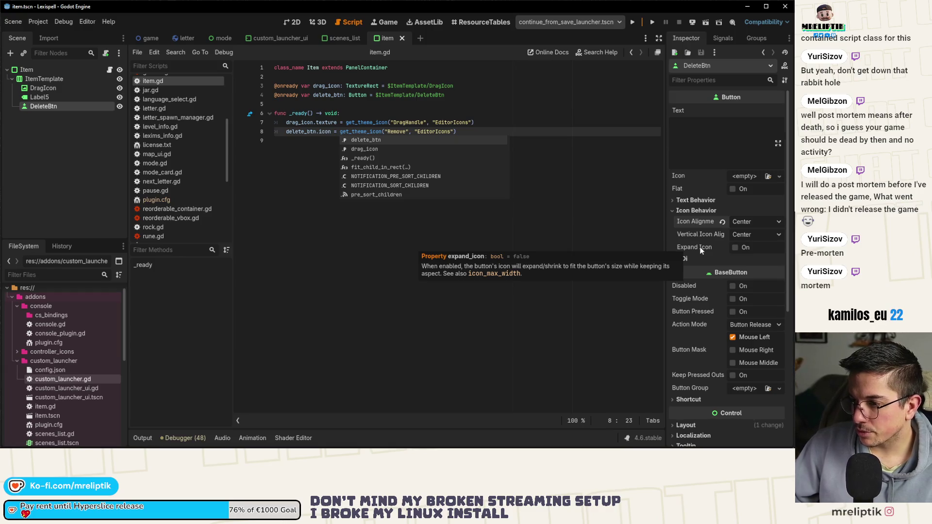
click(735, 248)
key(ctrl+s)
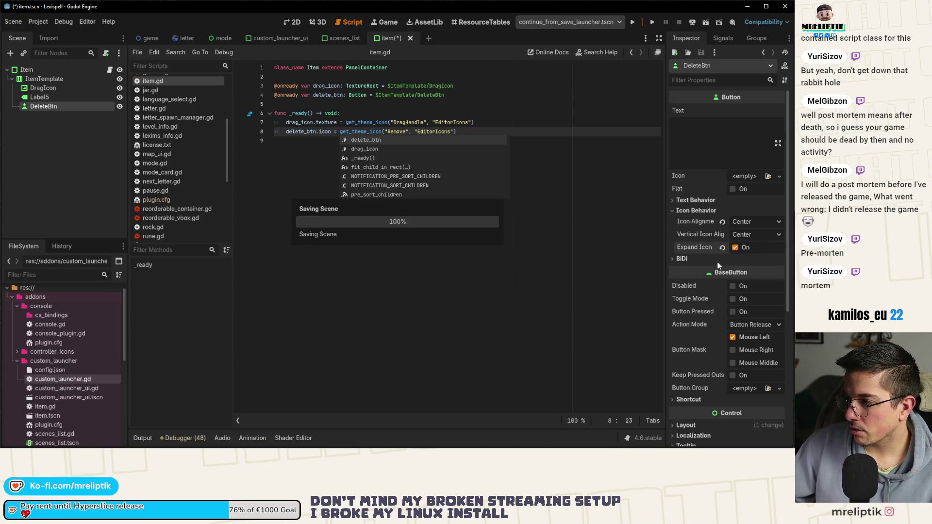
click(297, 21)
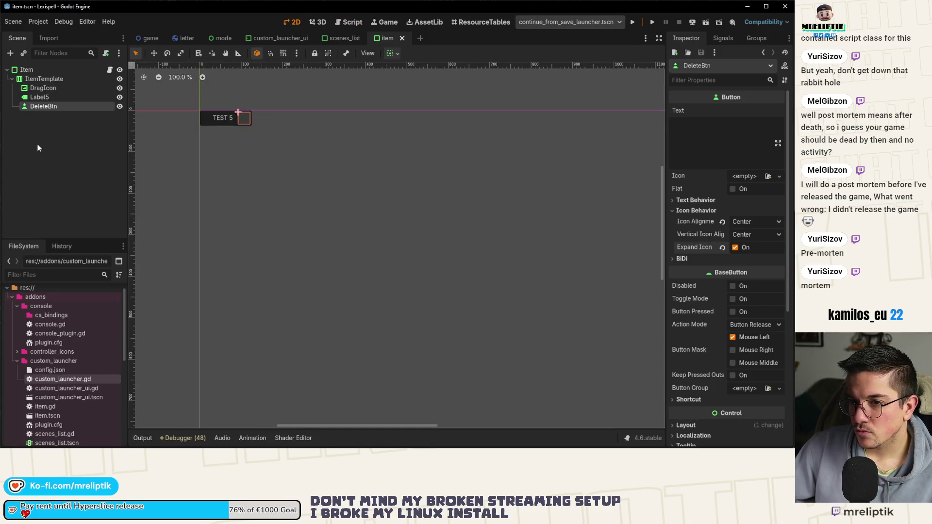
Select the Label5 and DragIcon nodes together in the Item scene
click(108, 69)
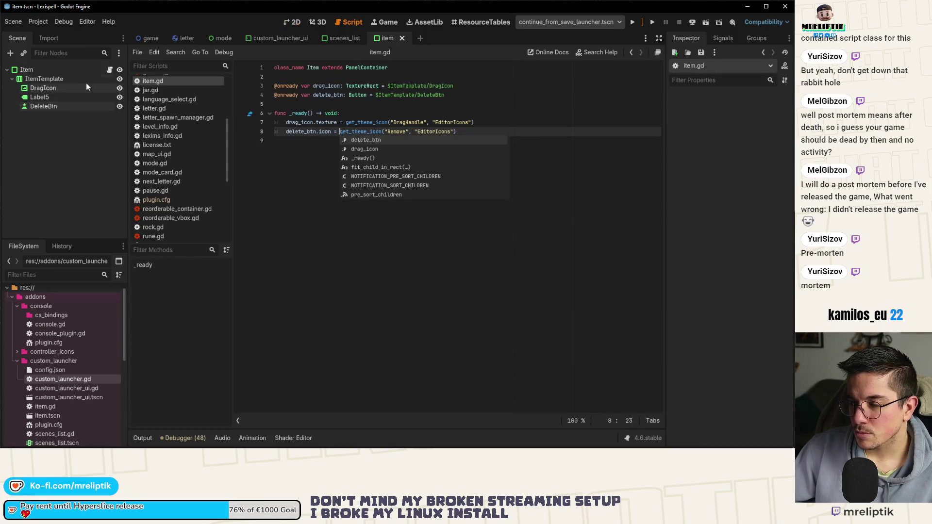
click(47, 97)
click(293, 22)
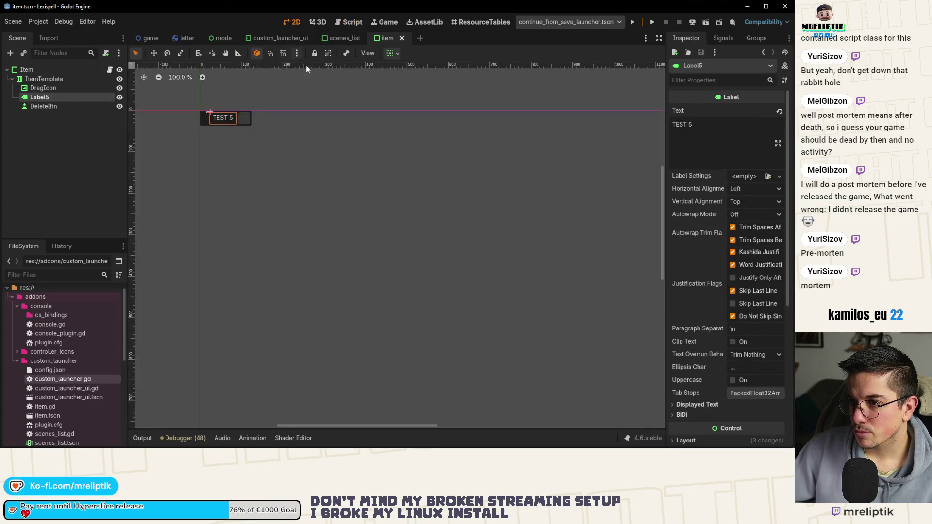
scroll(233, 118, up, 5)
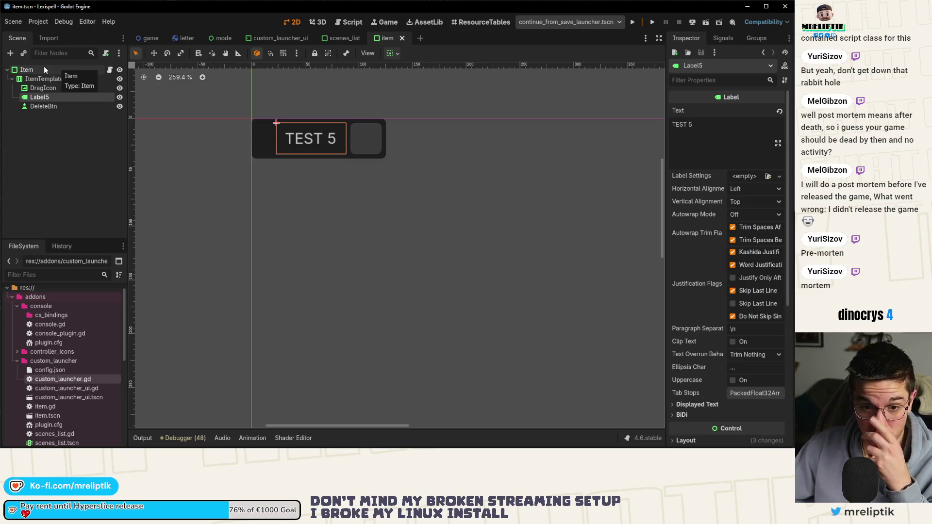
click(67, 127)
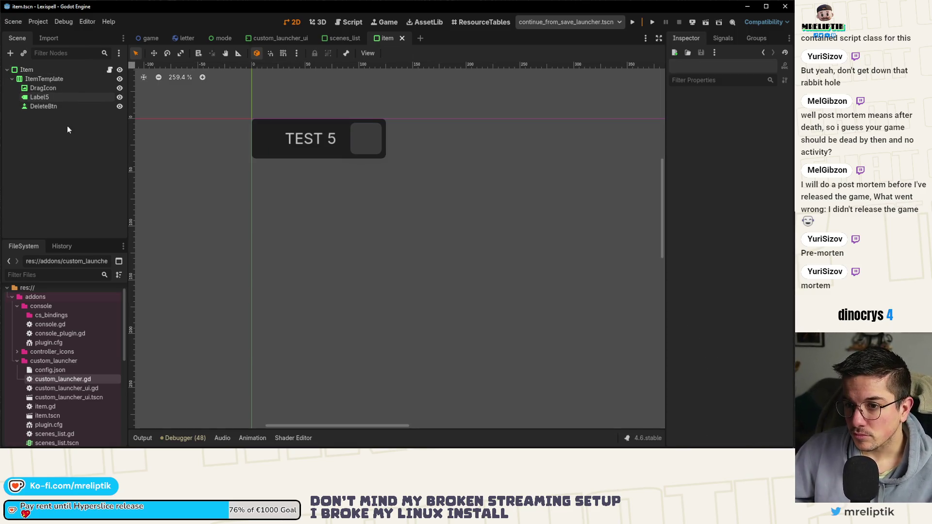
click(36, 70)
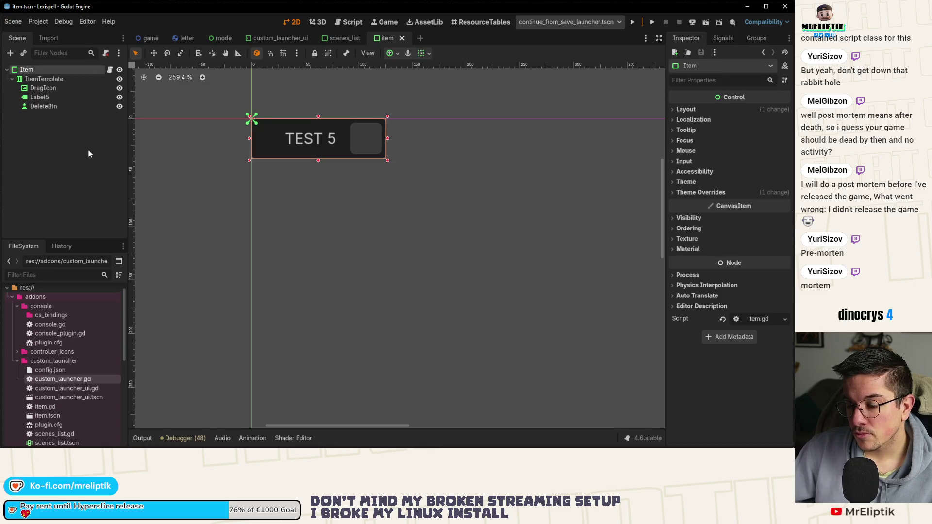
click(46, 88)
click(52, 97)
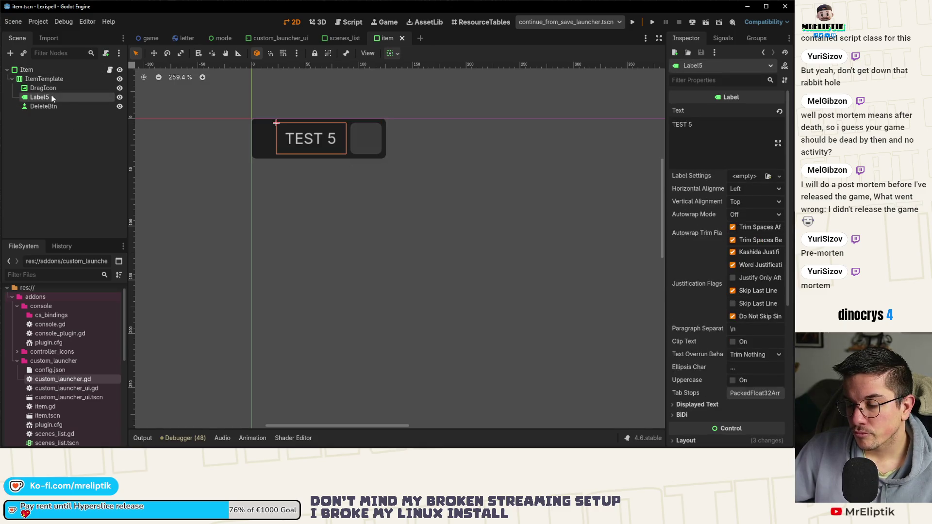
click(46, 89)
key(Down)
ctrl+click(46, 88)
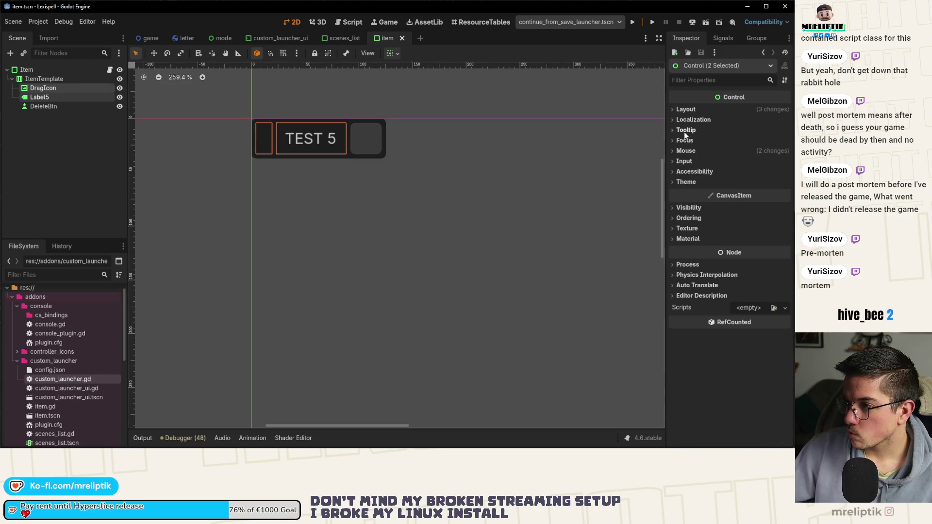
Set Mouse Filter to Ignore on both nodes and save
click(686, 152)
click(751, 163)
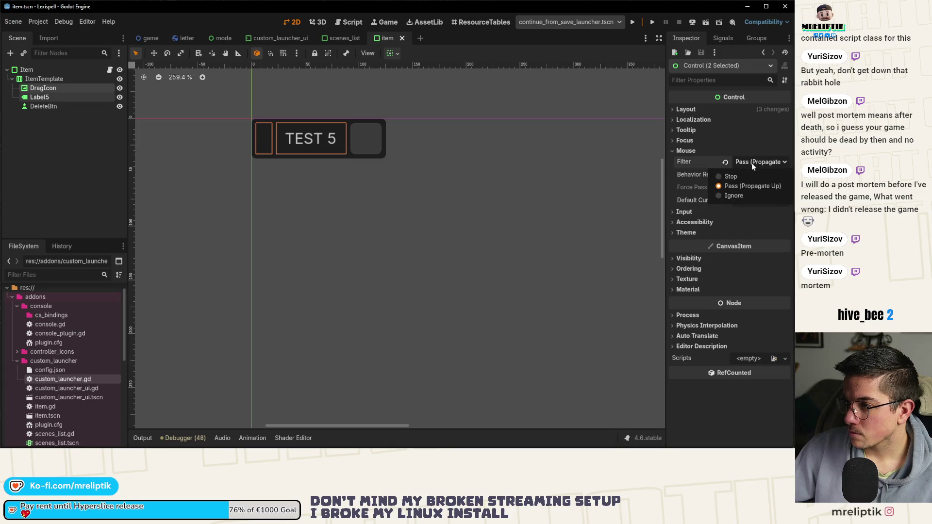
click(749, 196)
key(ctrl+s)
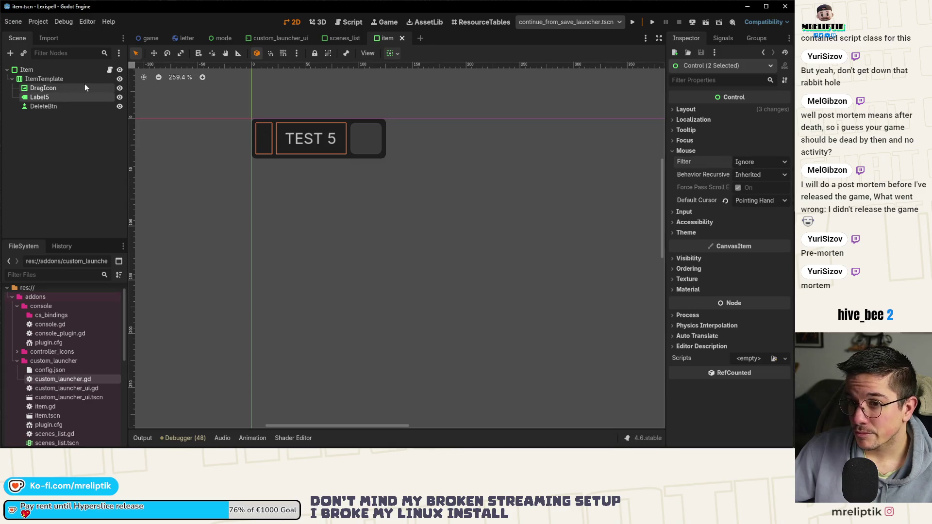
Check ItemTemplate's focus and mouse settings, then list the Item node's signals
click(90, 70)
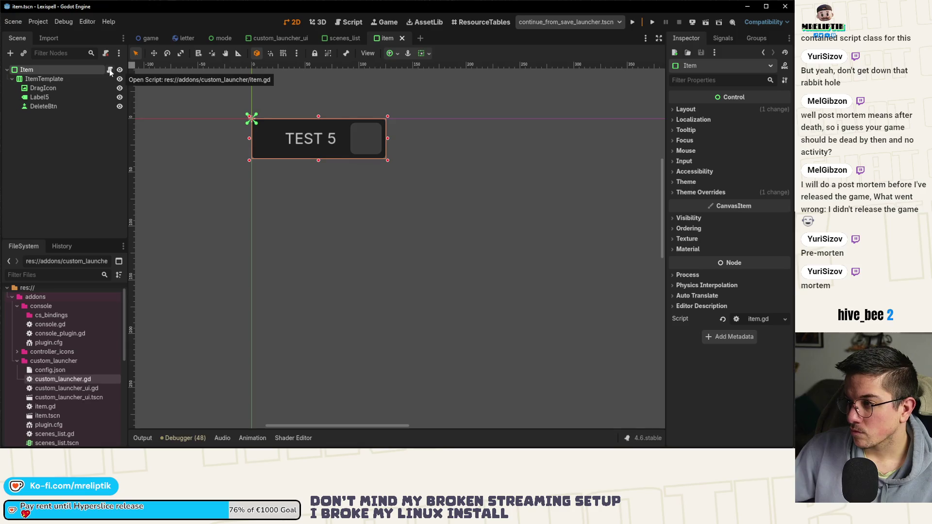
click(320, 124)
click(684, 169)
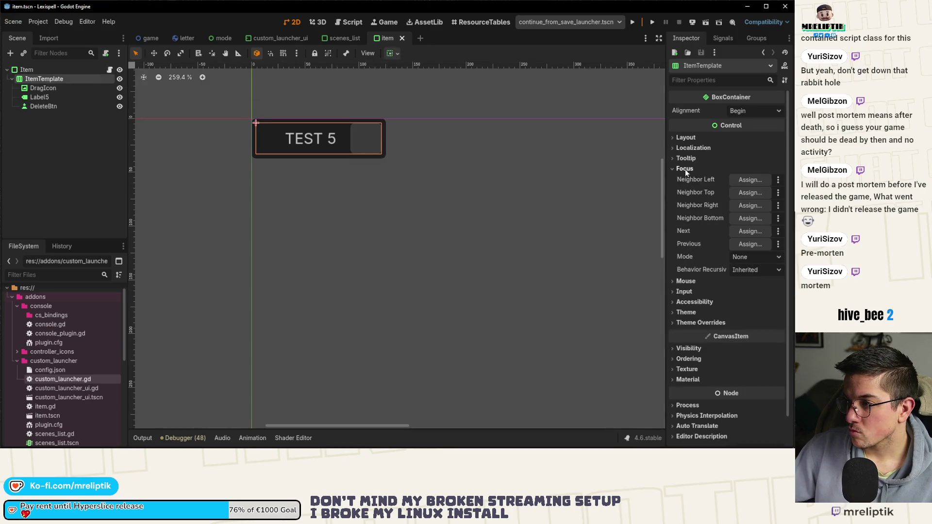
double_click(684, 169)
click(683, 170)
click(682, 179)
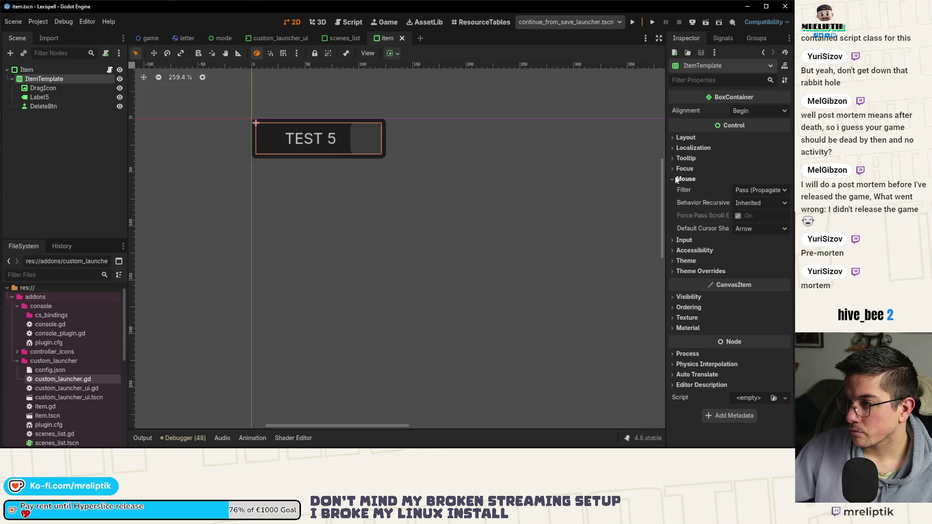
click(675, 177)
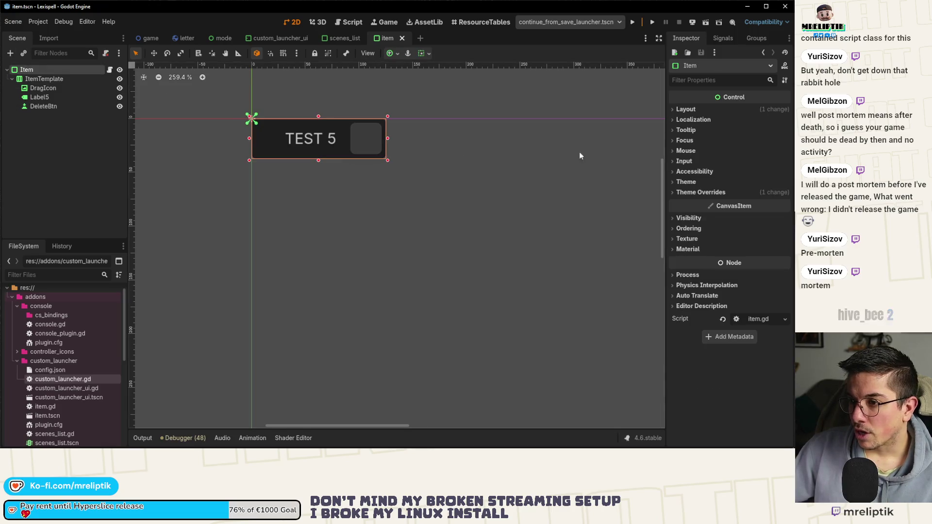
click(722, 37)
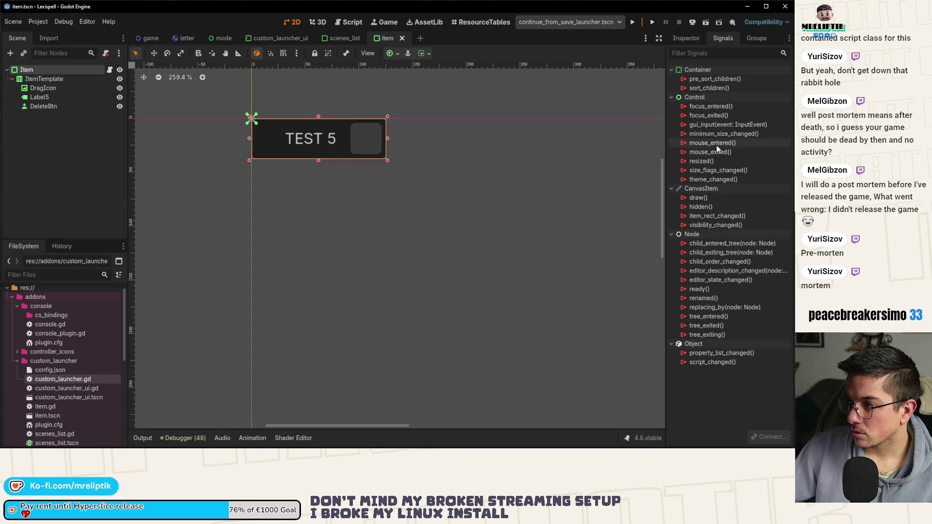
Connect Item's mouse_entered and mouse_exited to new _on_mouse_entered/_on_mouse_exited stubs and save
double_click(700, 143)
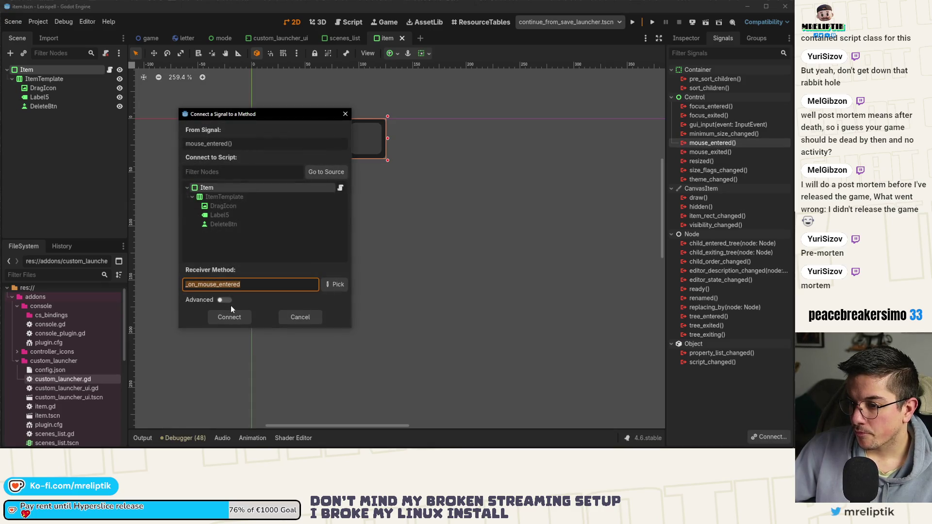
click(229, 317)
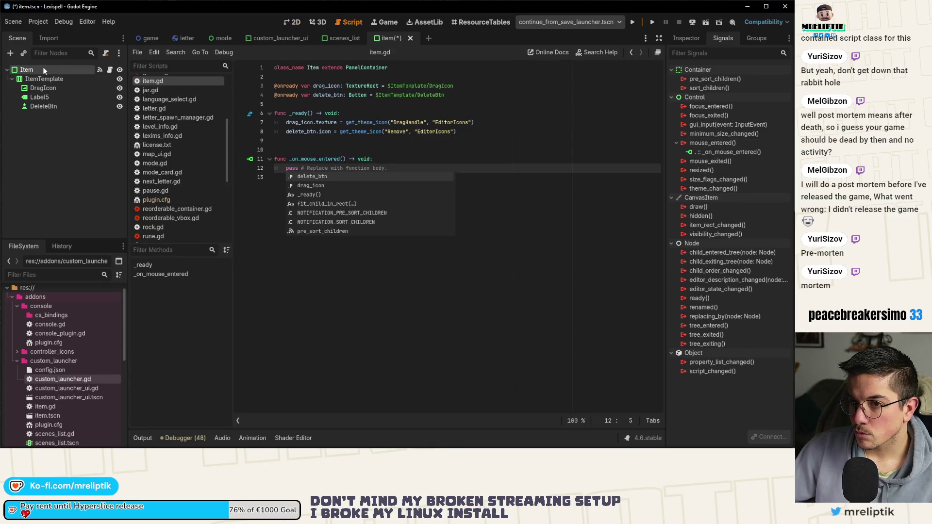
double_click(710, 161)
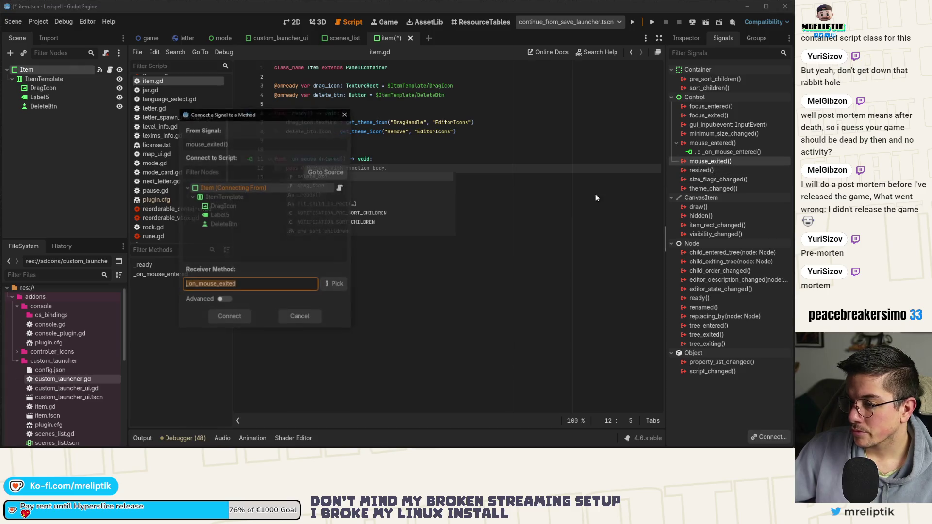
click(234, 313)
key(ctrl+s)
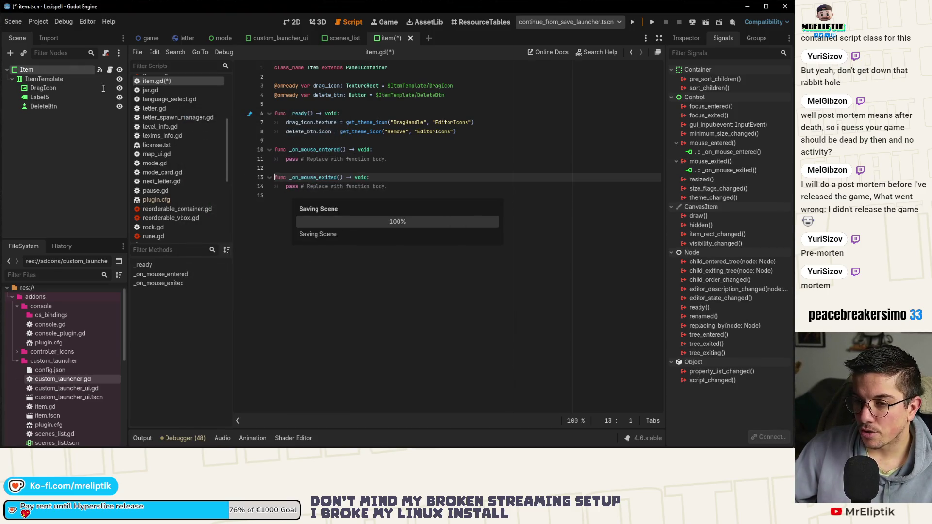
click(689, 38)
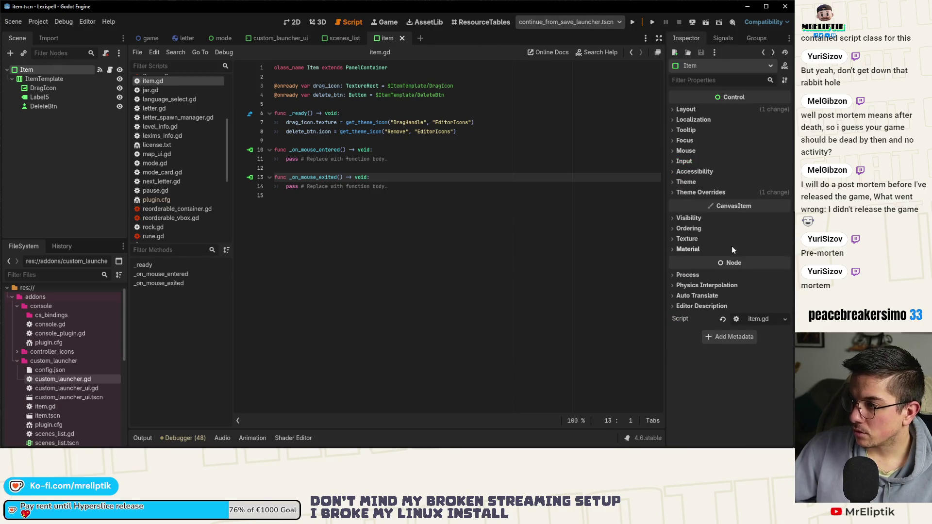
Set the Item node's Default Cursor Shape to Drag, save, and switch to scenes_list
click(686, 151)
click(686, 151)
click(686, 150)
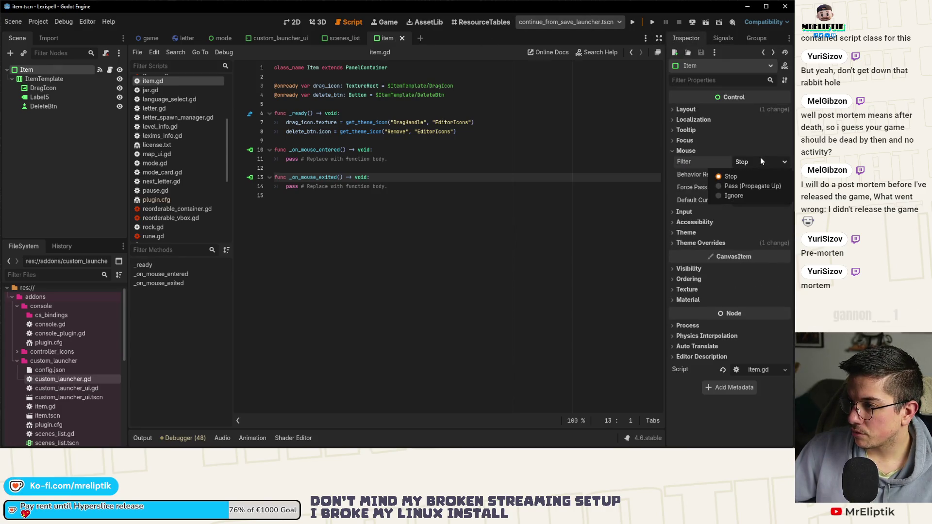
click(753, 202)
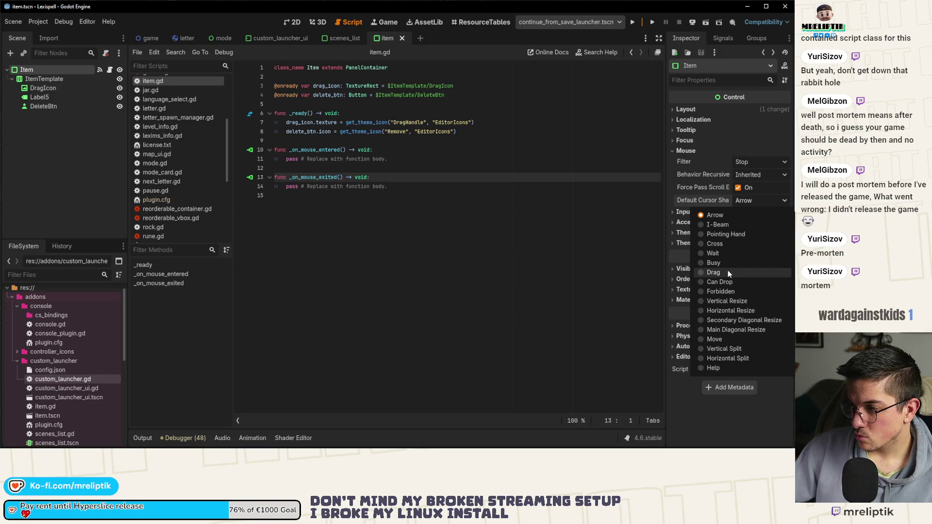
click(728, 272)
key(ctrl+s)
click(292, 23)
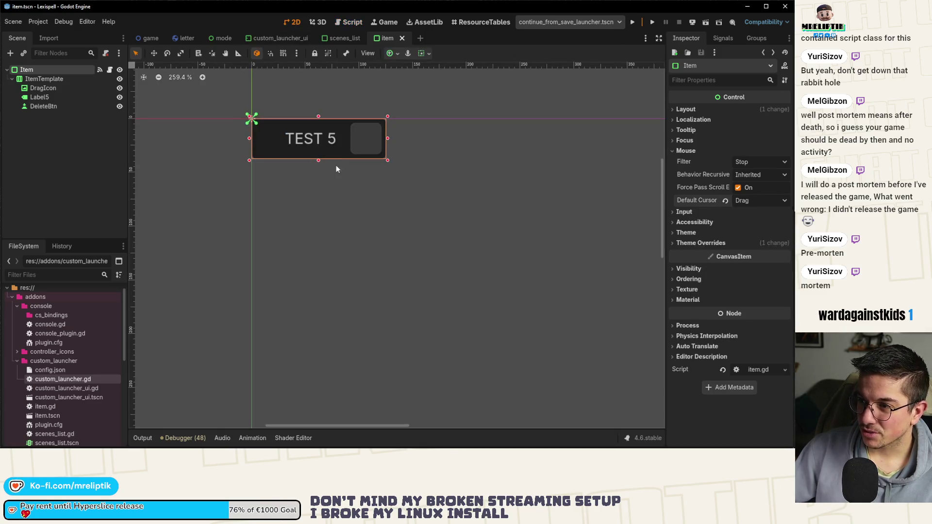
mouse_move(330, 38)
mouse_down()
mouse_move(315, 43)
mouse_move(392, 39)
mouse_up()
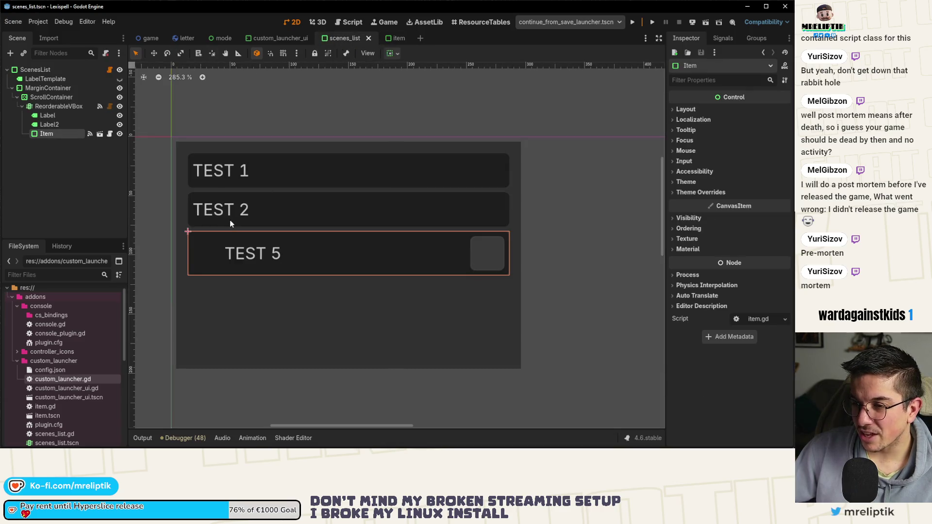
Delete the test labels Label, Label2 and LabelTemplate from the scenes_list scene and save
click(48, 115)
shift+click(53, 125)
key(Delete)
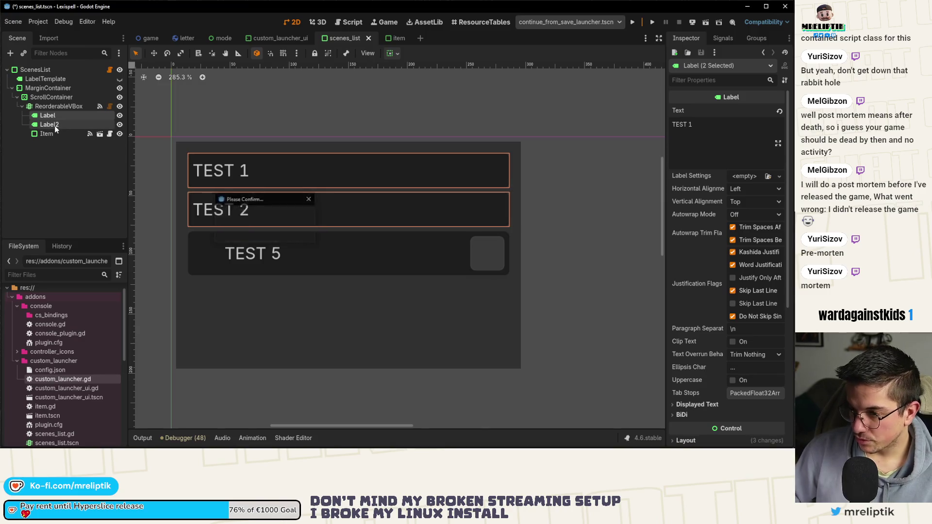
key(Return)
key(ctrl+s)
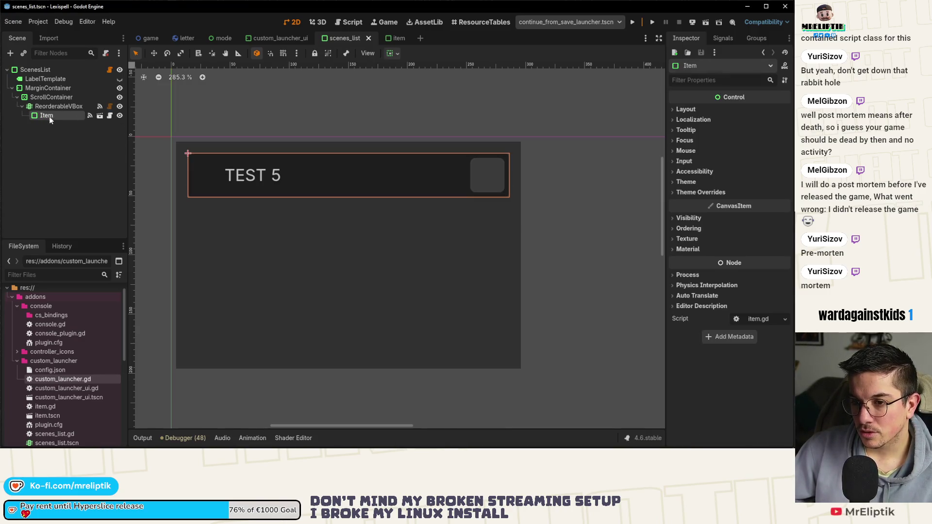
click(43, 80)
key(Return)
key(ctrl+s)
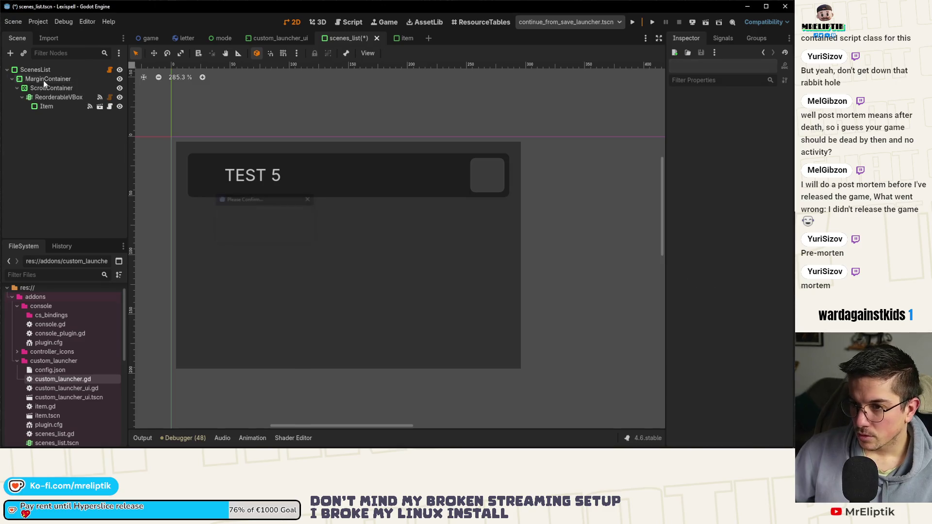
click(109, 69)
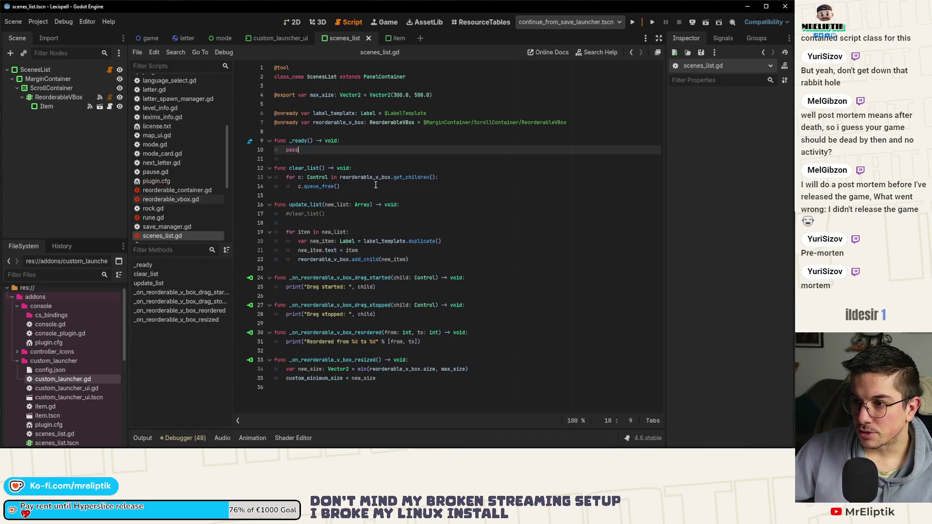
click(292, 86)
key(Down)
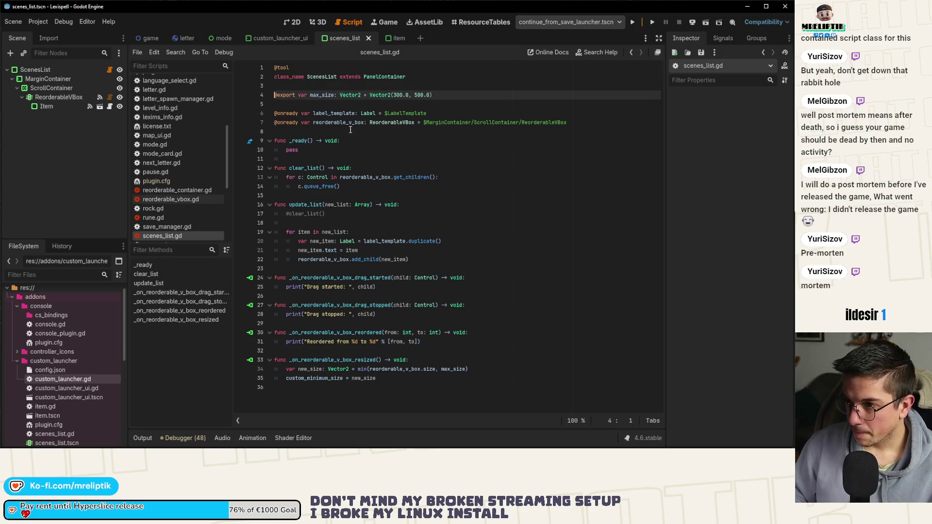
key(Down)
key(Return)
key(Return)
key(Up)
text(@export)
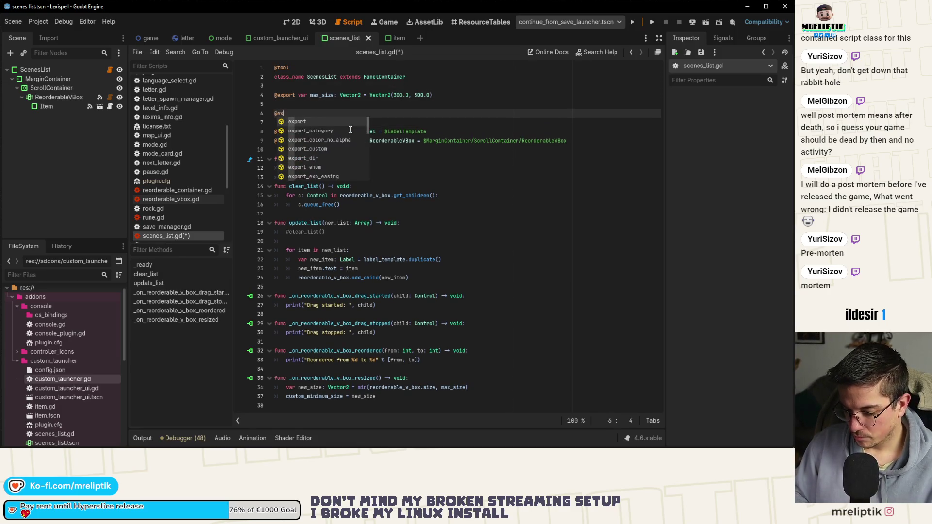
key(BackSpace)
text(_sub)
key(Return)
text("Dependencies"))
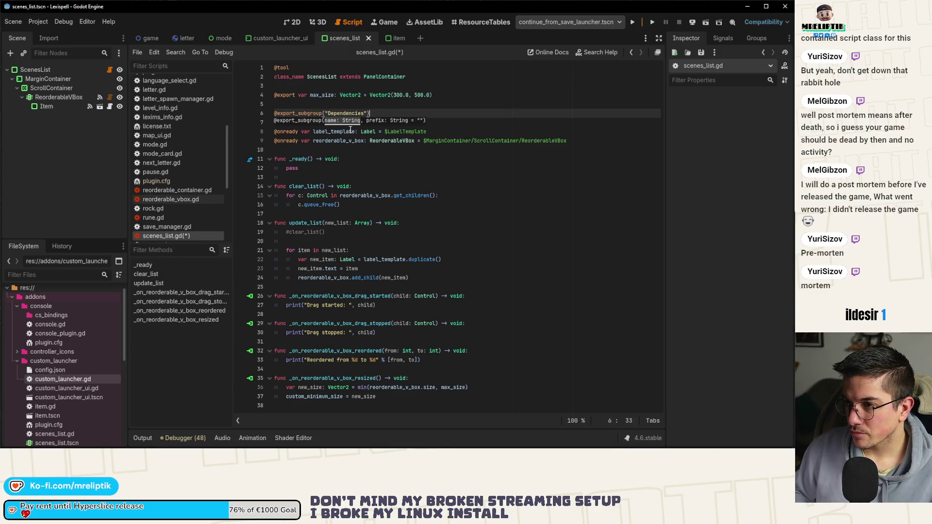
key(Return)
text(@export var item)
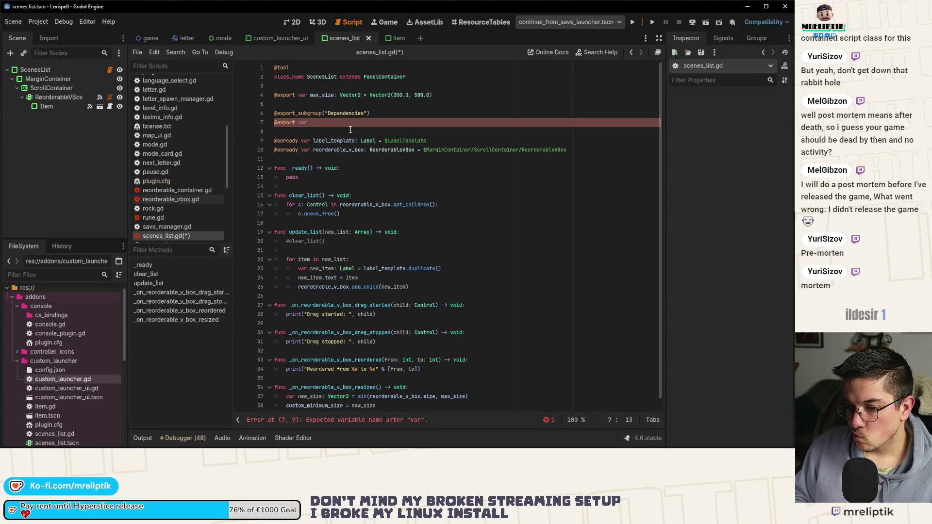
text(:)
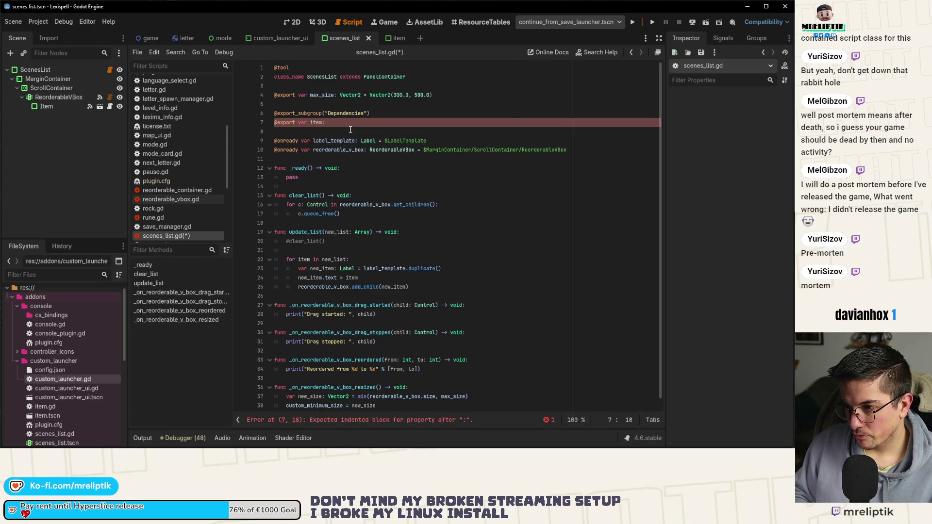
text( PackedScene)
key(ctrl+s)
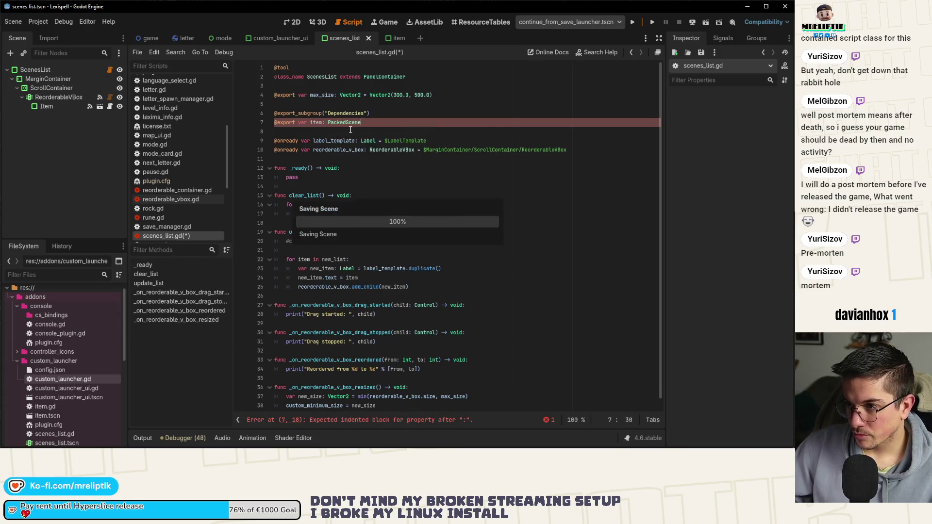
Assign the item variable a preload of item.tscn by adding '=' on line 7, then save
mouse_move(44, 414)
mouse_down()
mouse_move(63, 417)
mouse_move(291, 140)
mouse_move(393, 125)
mouse_up()
click(361, 122)
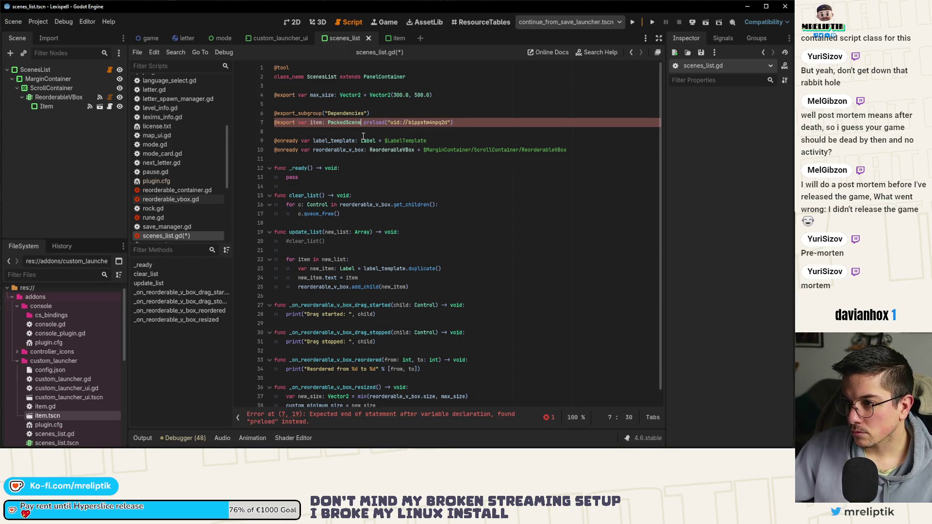
text(=)
click(343, 134)
key(ctrl+s)
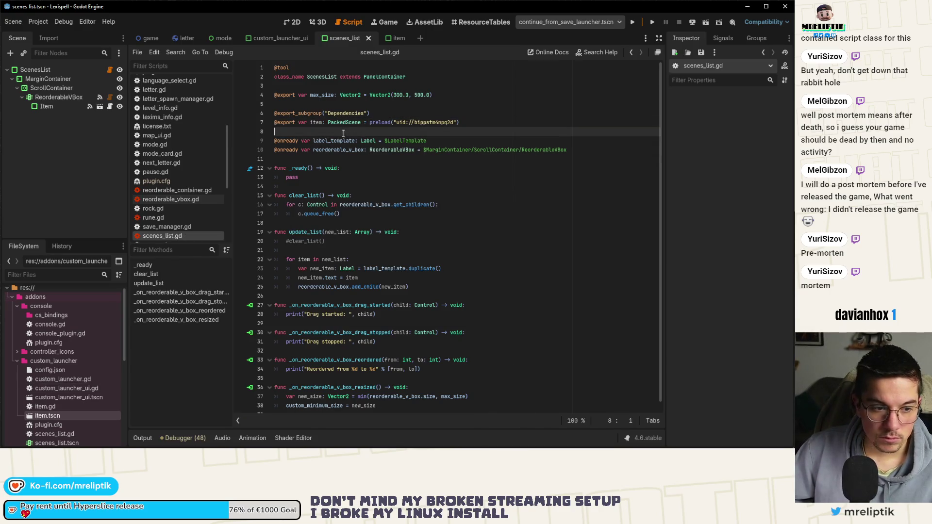
Change line 23 to 'var new_item: Item = item.instantiate()', save, and reopen the Item scene
double_click(315, 122)
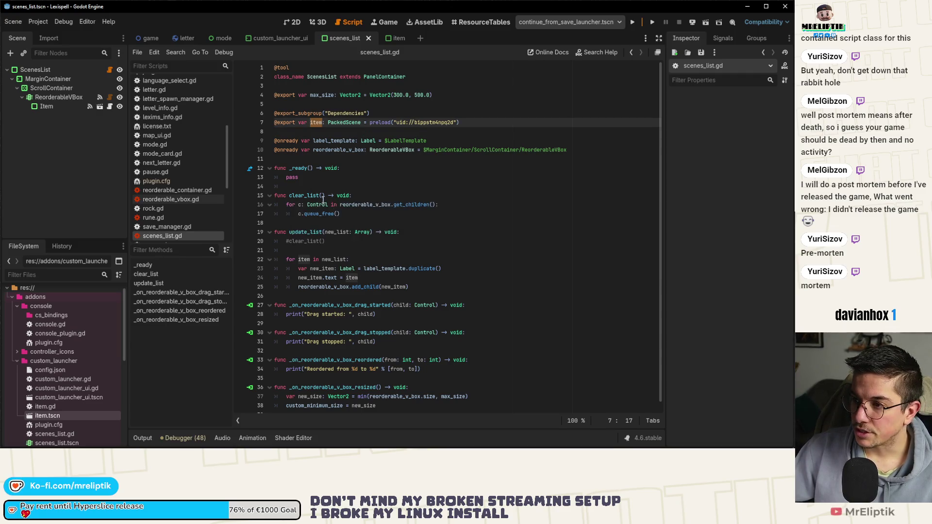
double_click(308, 259)
click(325, 268)
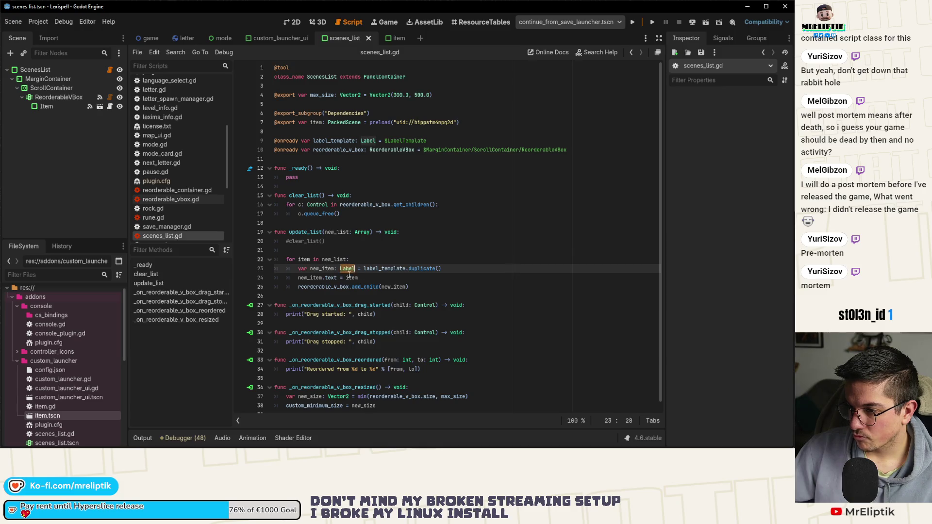
text(Item)
key(ctrl+Right)
key(ctrl+Right)
key(ctrl+shift+Right)
text(item)
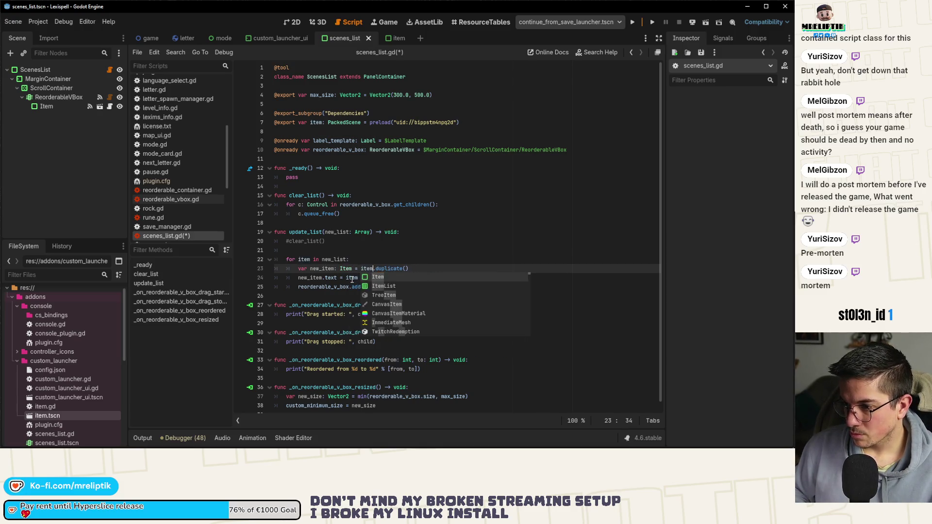
key(ctrl+BackSpace)
text(instan)
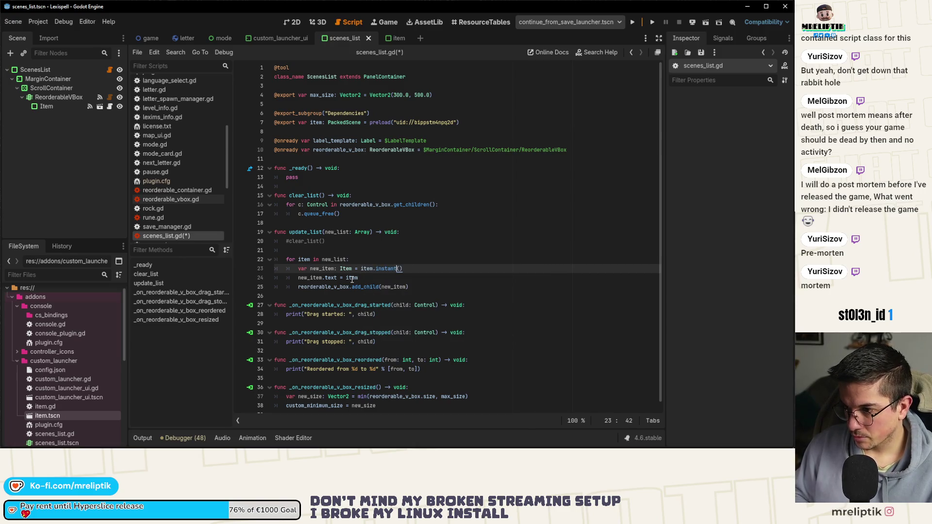
text(te)
key(ctrl+s)
key(Down)
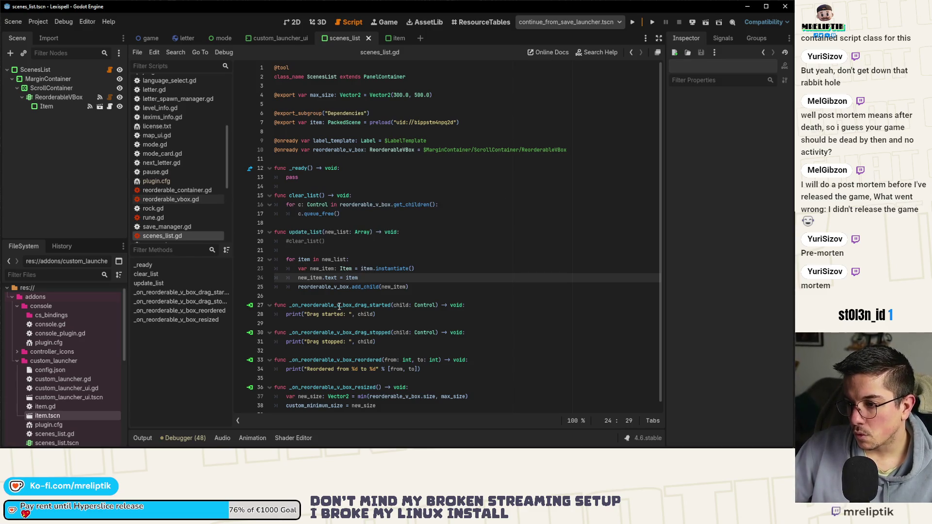
click(395, 38)
click(291, 22)
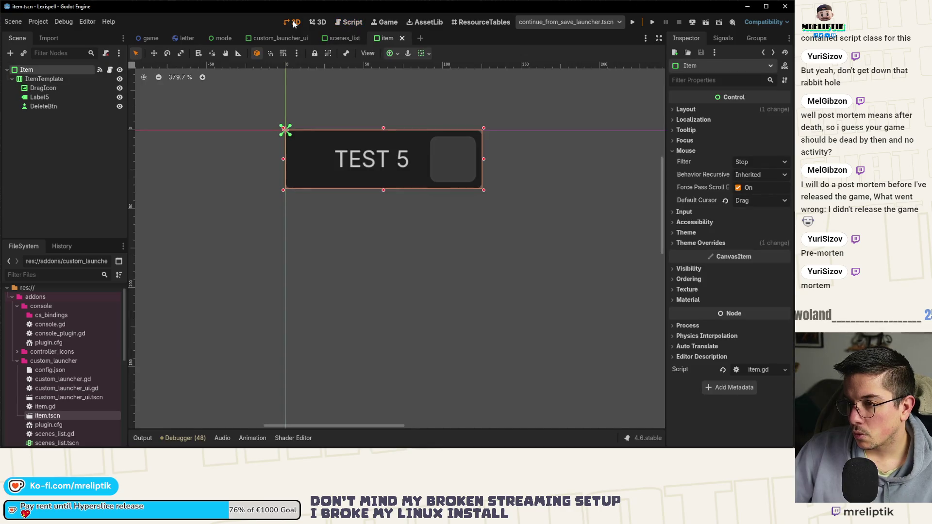
Duplicate the Item entry in ScenesList to get Item, Item2 and Item3
click(57, 136)
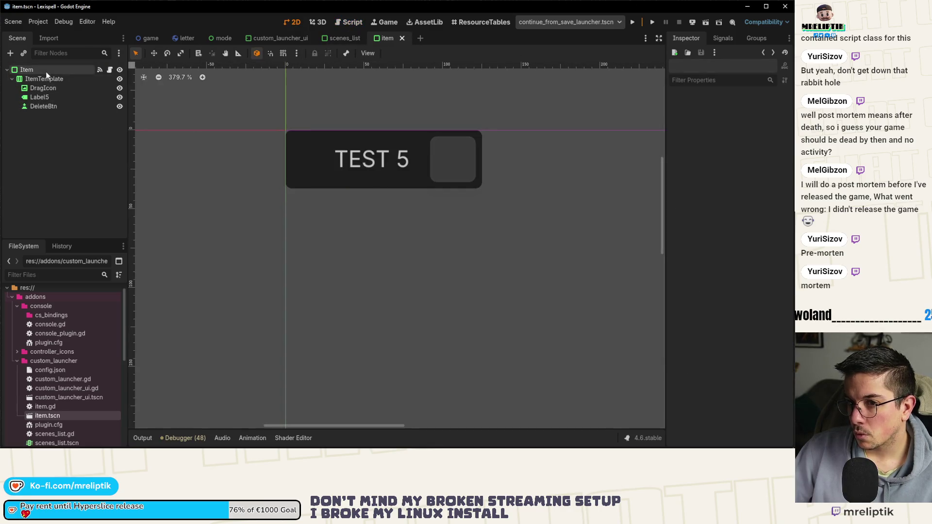
click(345, 39)
click(57, 111)
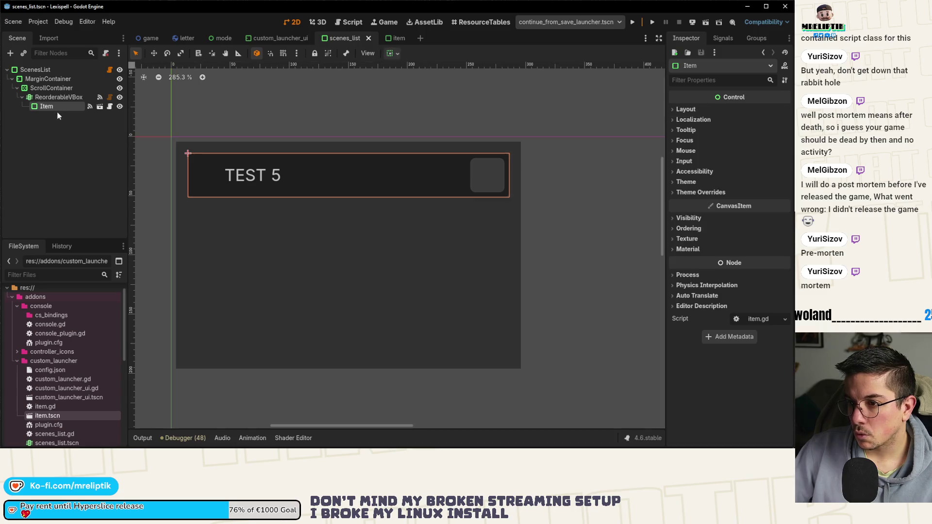
key(ctrl+d)
key(ctrl+d)
click(388, 40)
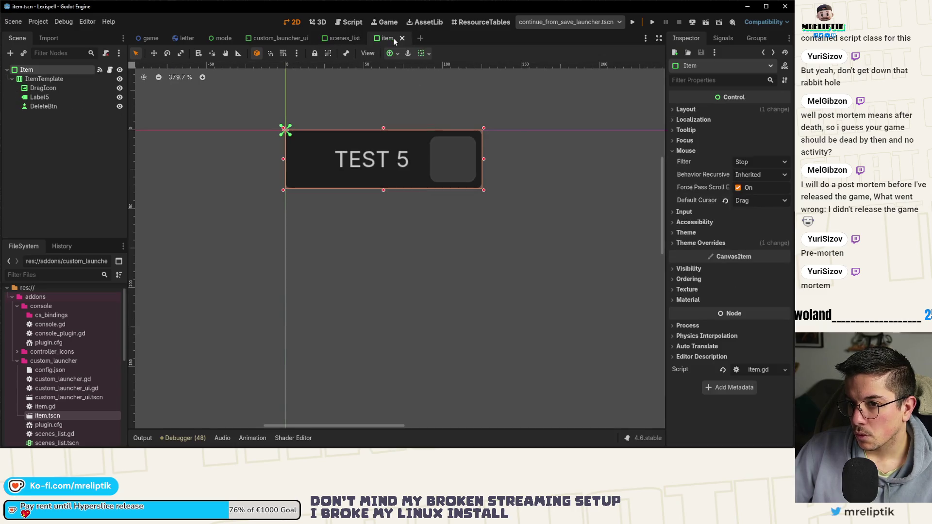
click(341, 38)
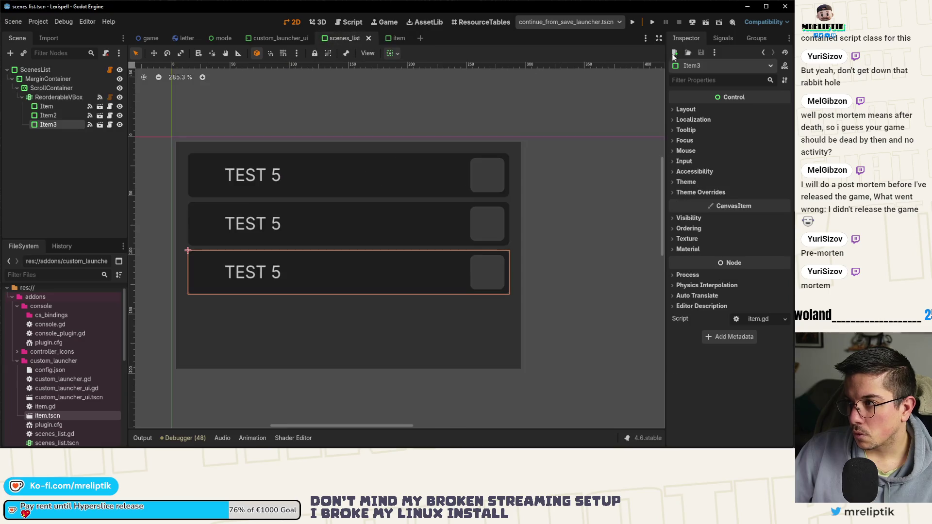
Run the ScenesList scene and inspect the Nil 'size' error at scenes_list.gd line 37
click(706, 22)
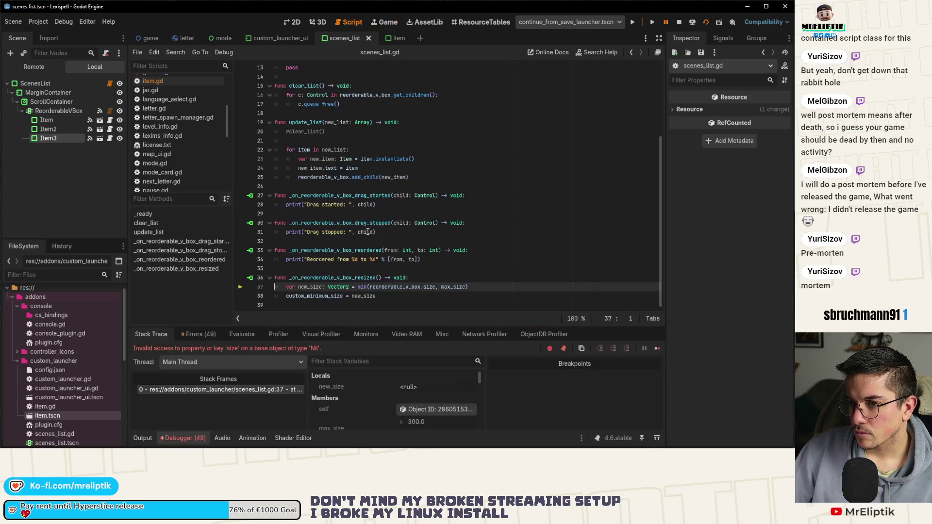
mouse_move(316, 287)
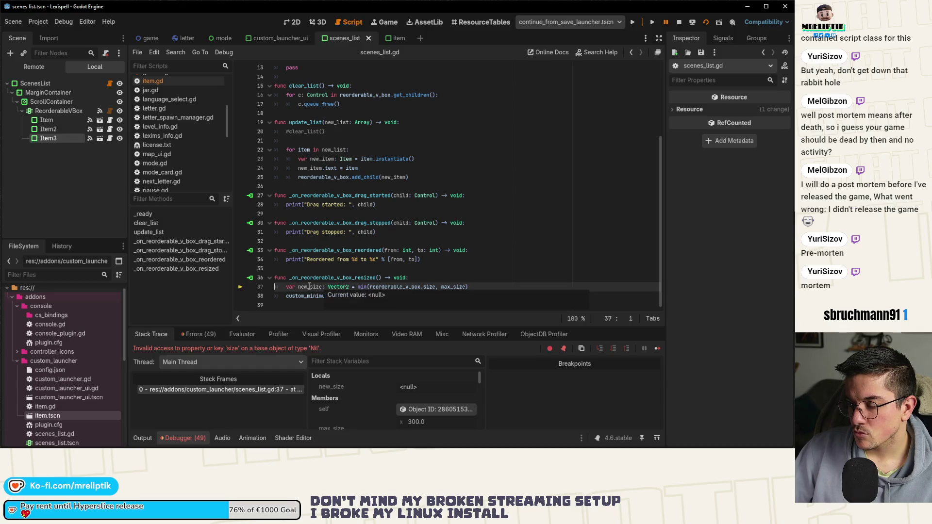
mouse_move(451, 287)
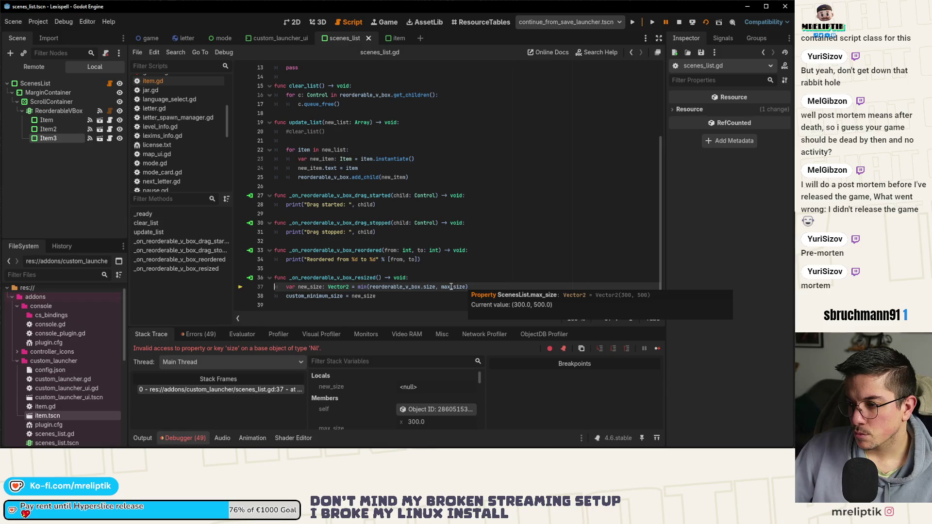
double_click(395, 286)
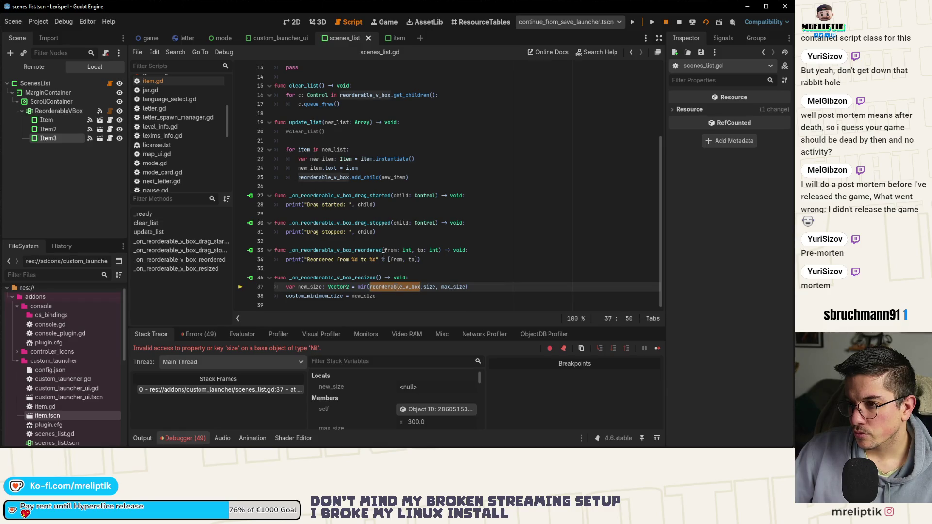
scroll(385, 259, up, 4)
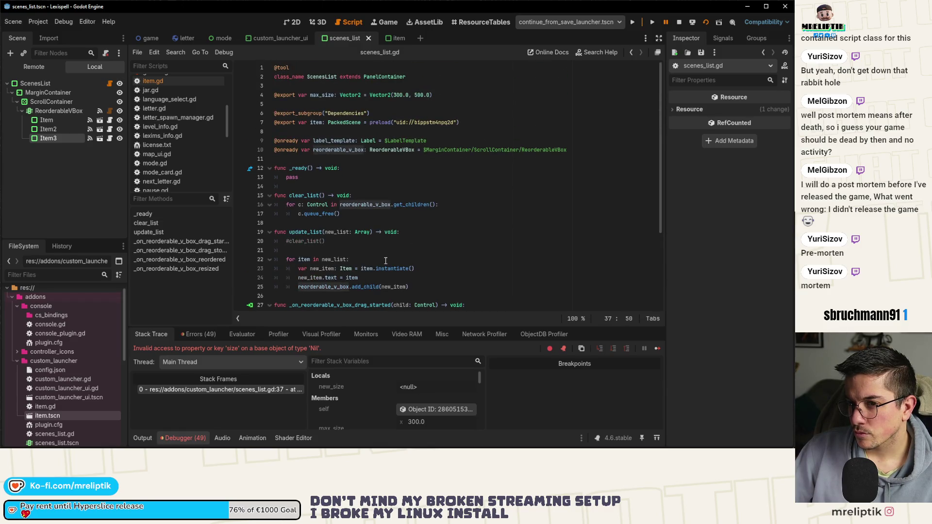
Replace the old path on line 10 with the ReorderableVBox node dragged from the Scene dock, then save
click(277, 37)
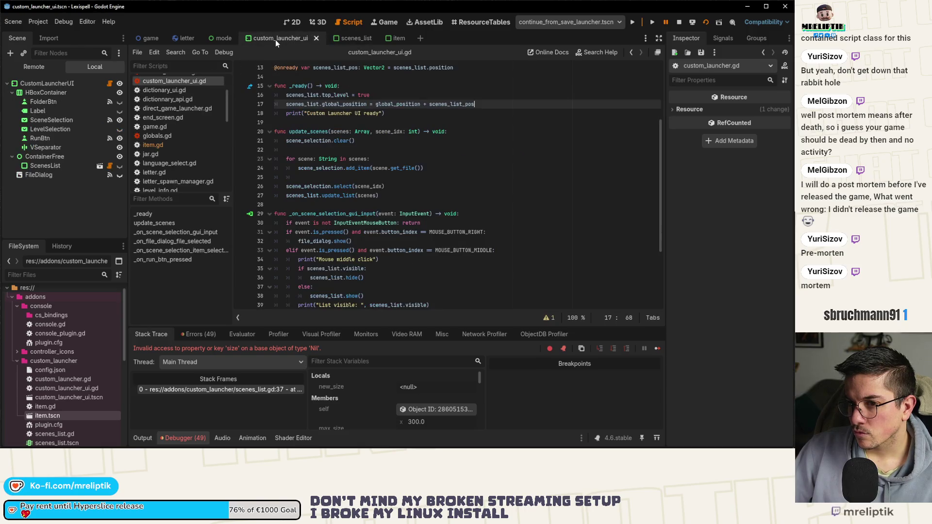
click(342, 39)
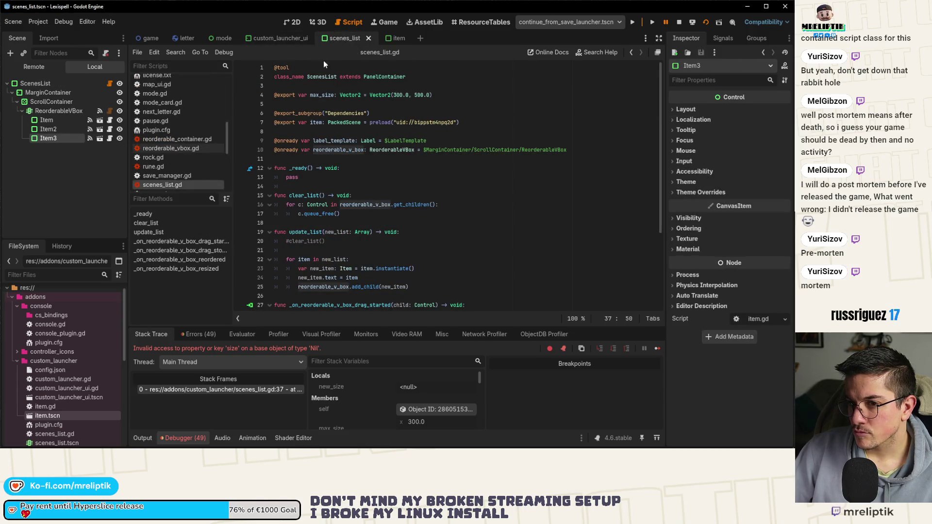
scroll(358, 181, down, 4)
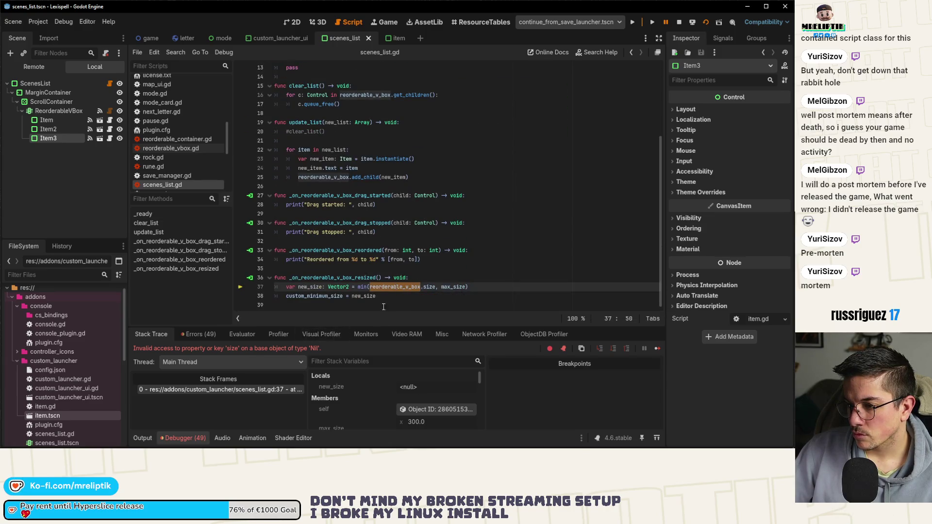
scroll(393, 286, up, 4)
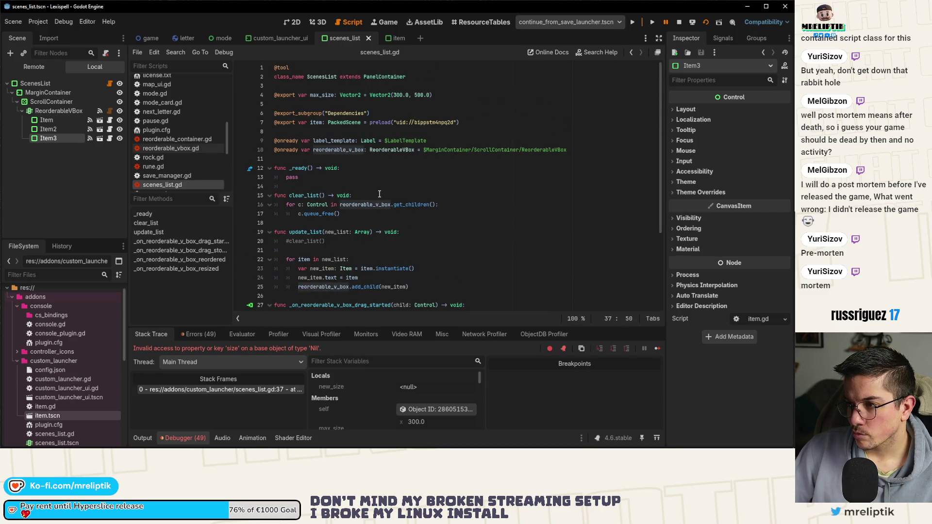
click(422, 149)
key(shift+End)
key(Delete)
mouse_move(110, 111)
mouse_down()
mouse_move(340, 149)
mouse_move(448, 151)
mouse_up()
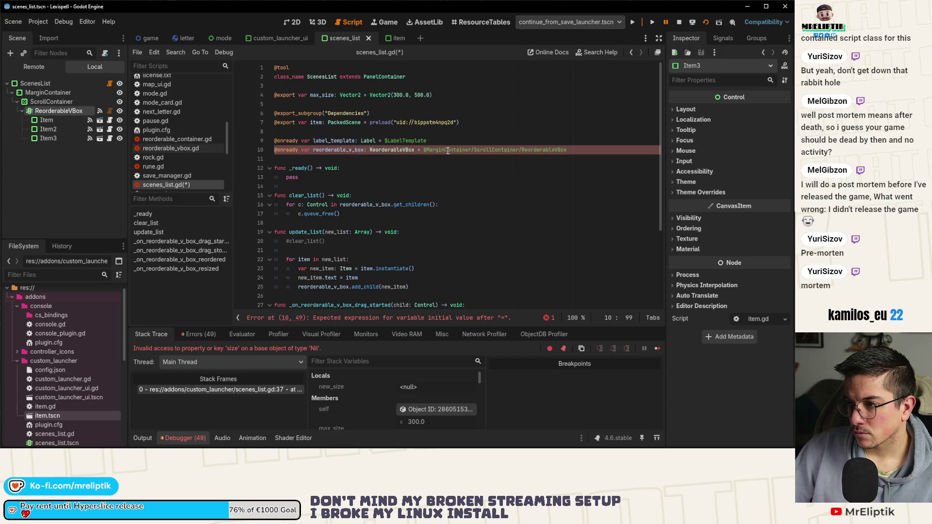
click(448, 158)
key(ctrl+s)
Make _on_reorderable_v_box_resized return immediately, comment out its remaining lines, save, and restart the game
scroll(393, 207, down, 4)
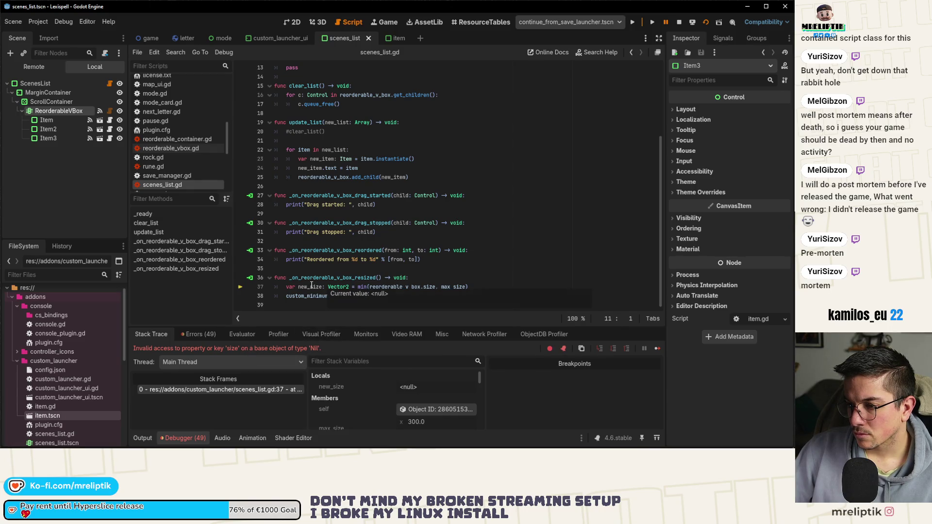
click(200, 333)
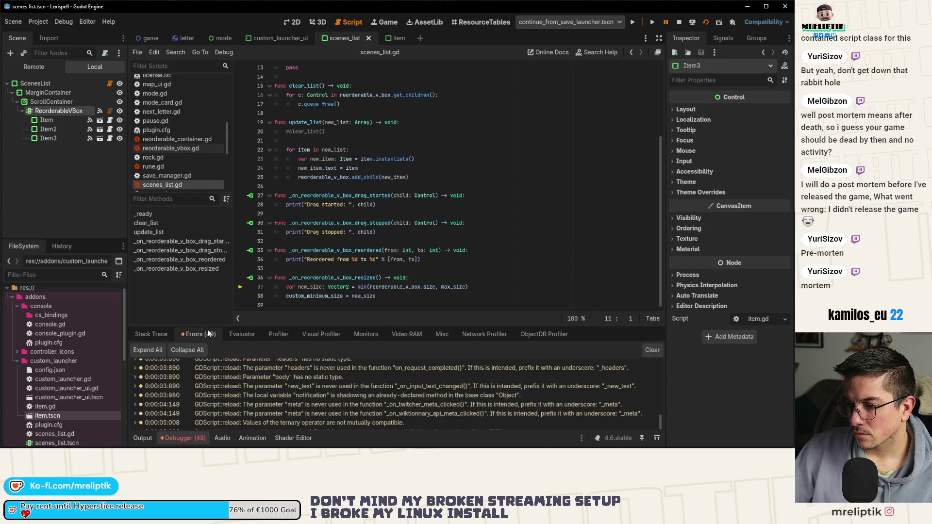
drag(376, 296, 249, 282)
click(416, 277)
key(Return)
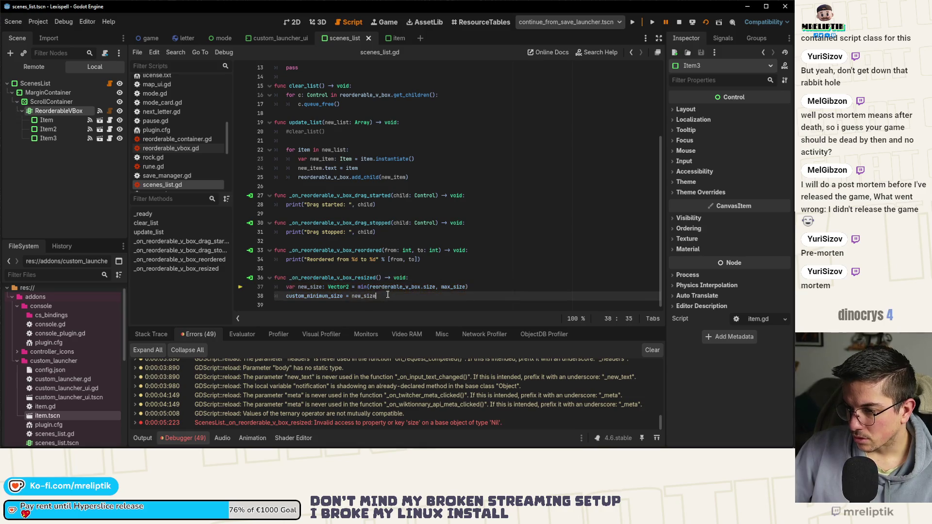
text(return)
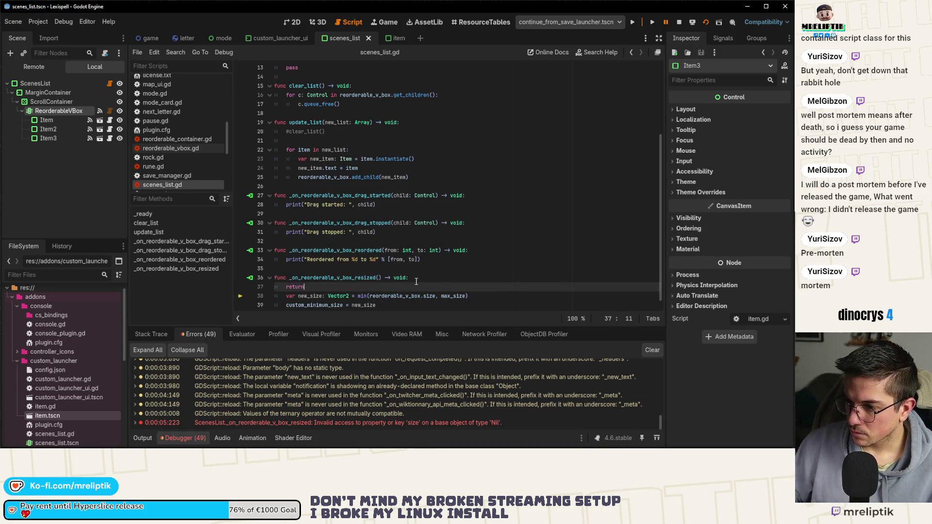
key(Down)
key(shift+Down)
key(ctrl+k)
key(ctrl+s)
click(679, 21)
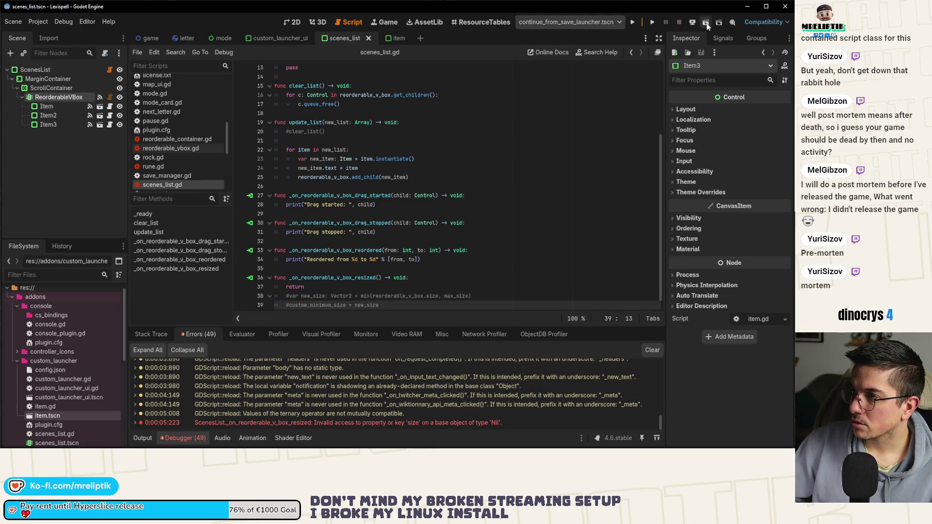
Relaunch the game with F5 and check the debugger's errors list
key(F5)
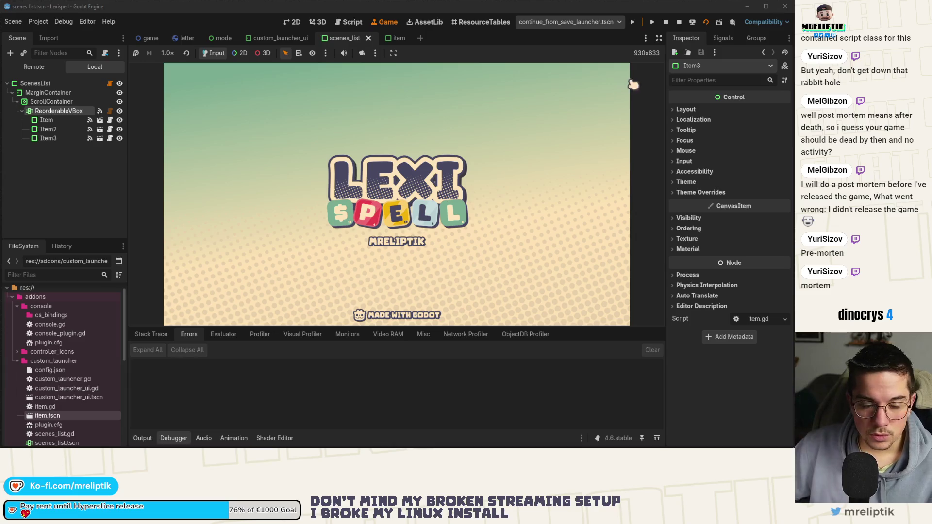
click(140, 439)
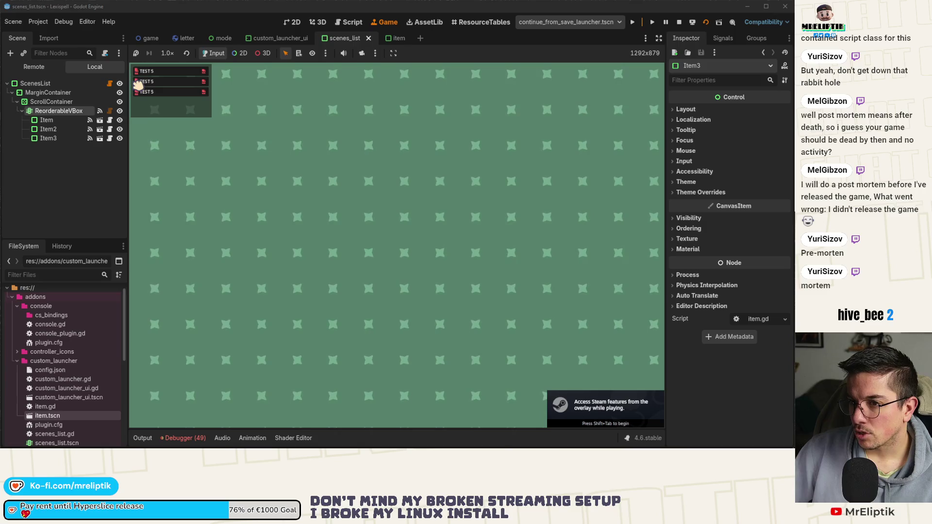
click(184, 438)
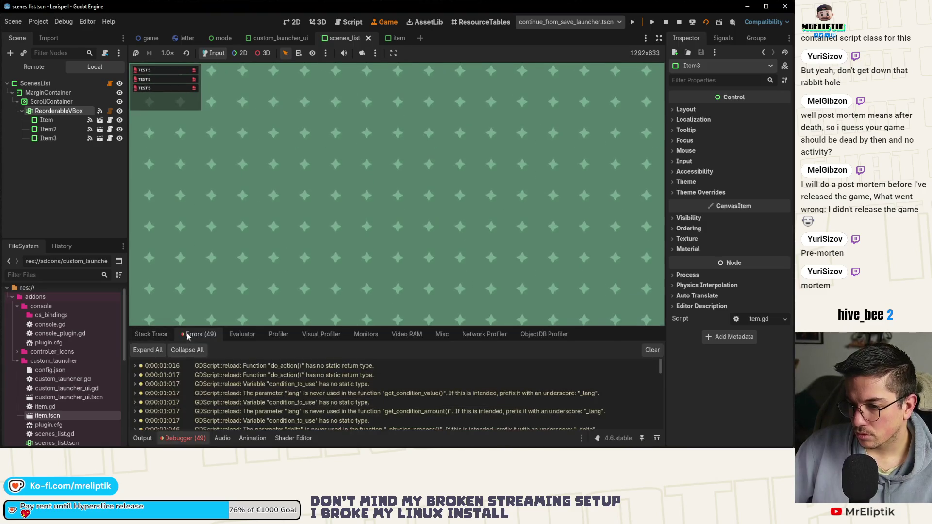
scroll(262, 419, down, 5)
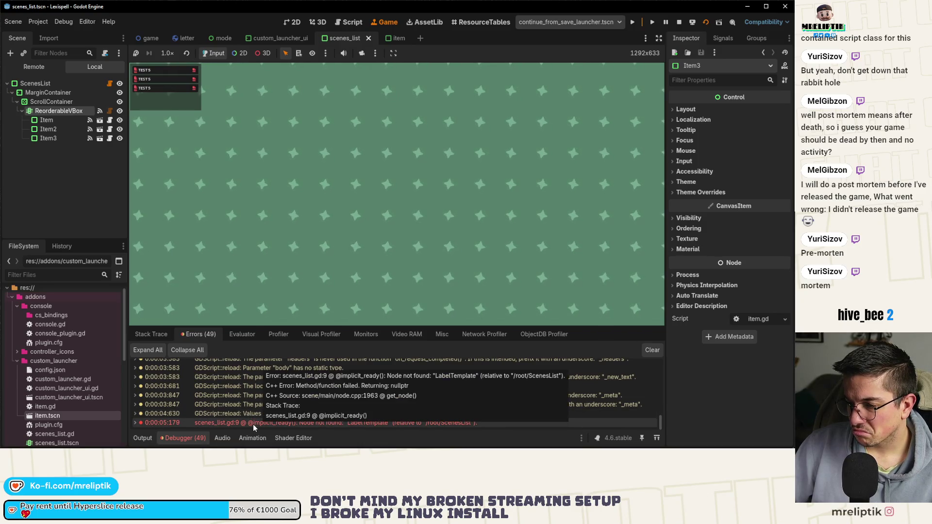
click(185, 437)
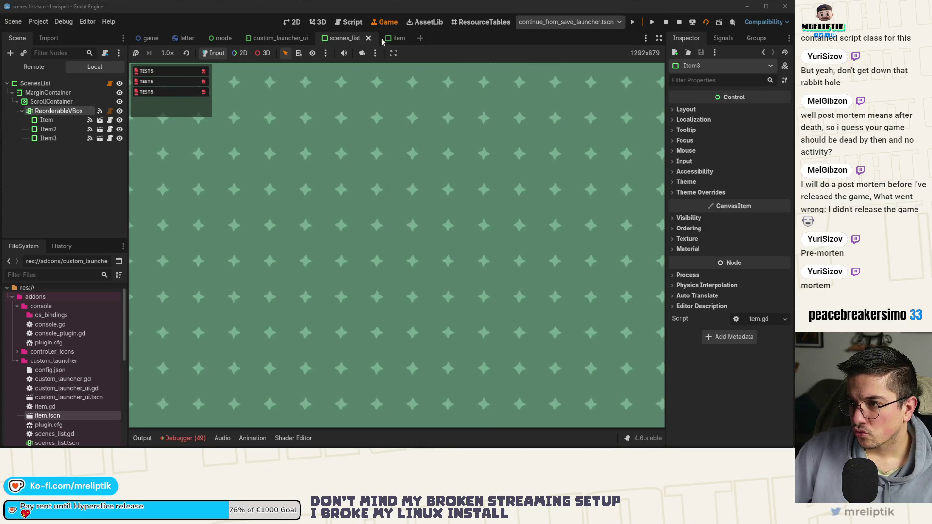
Set the Item node's Mouse Filter to Pass (Propagate Up) and save the item scene
click(99, 120)
click(760, 161)
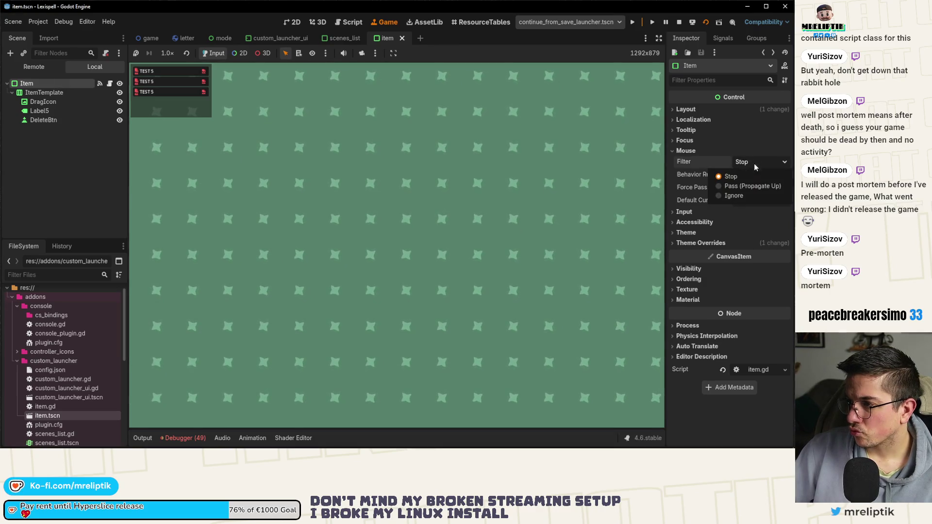
click(747, 188)
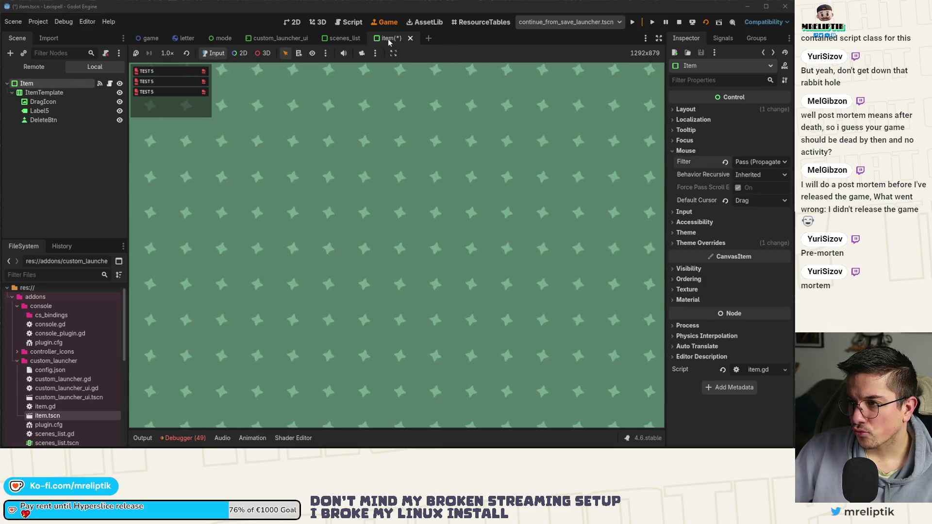
key(ctrl+s)
In the running game, drag a TEST 5 row to test reordering
click(291, 23)
click(427, 23)
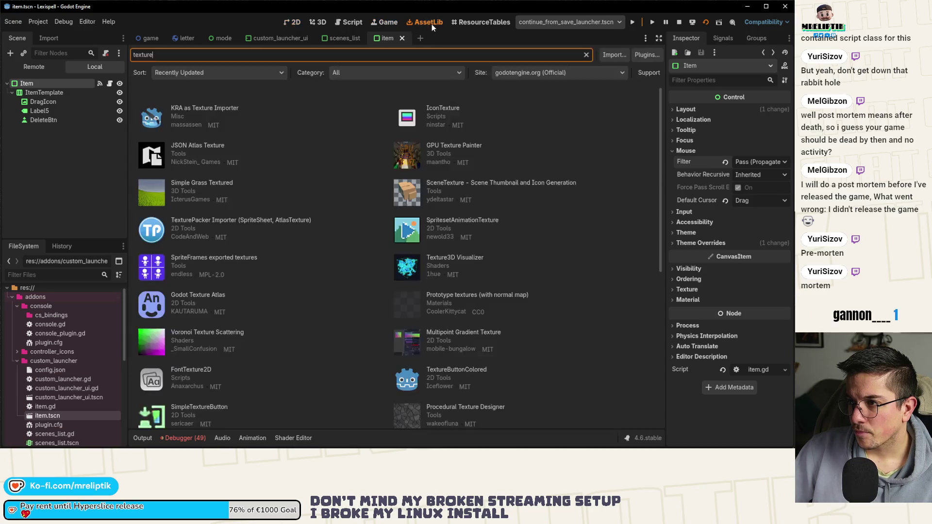
click(385, 23)
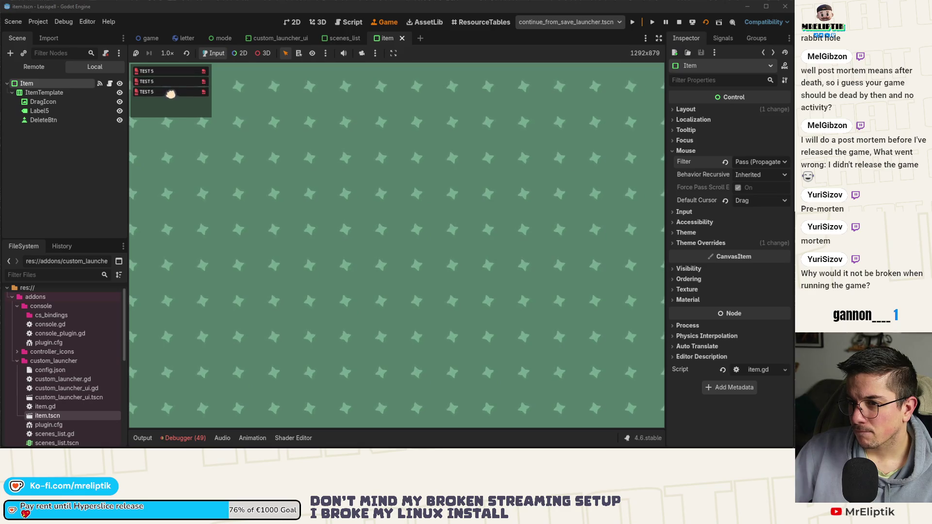
mouse_move(168, 94)
mouse_down()
mouse_move(170, 83)
mouse_move(202, 89)
mouse_move(175, 77)
mouse_move(174, 105)
mouse_move(179, 77)
mouse_move(177, 94)
mouse_move(177, 85)
mouse_up()
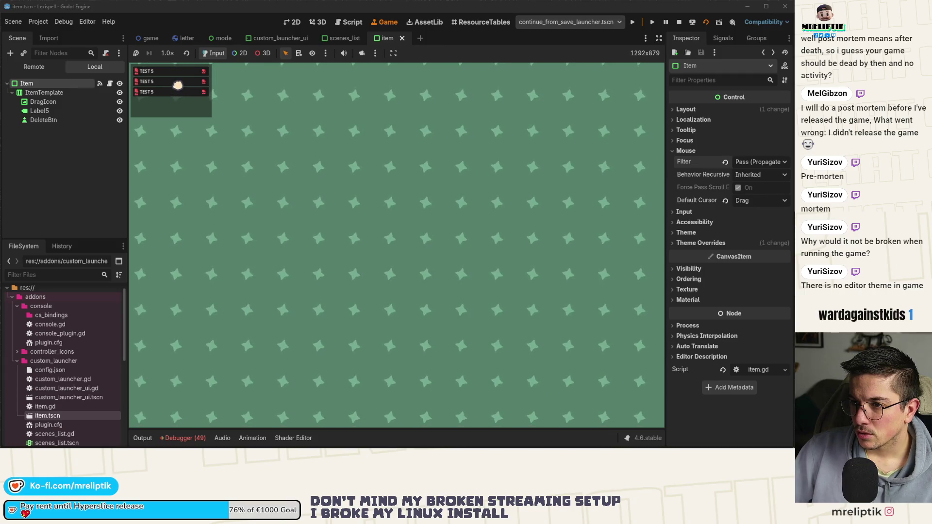
Set the Item's Default Cursor Shape to Pointing Hand, stop the game, and save
click(742, 200)
click(748, 202)
click(749, 202)
click(726, 234)
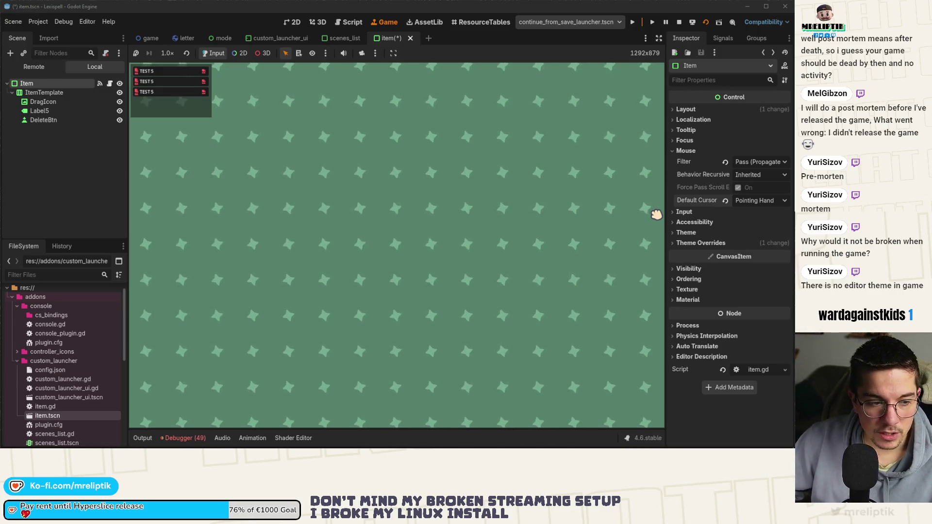
click(678, 21)
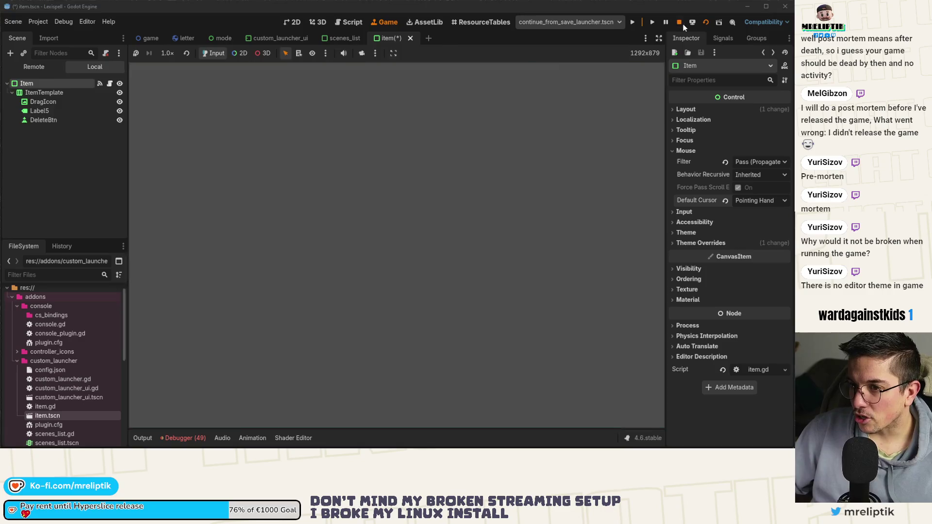
key(ctrl+s)
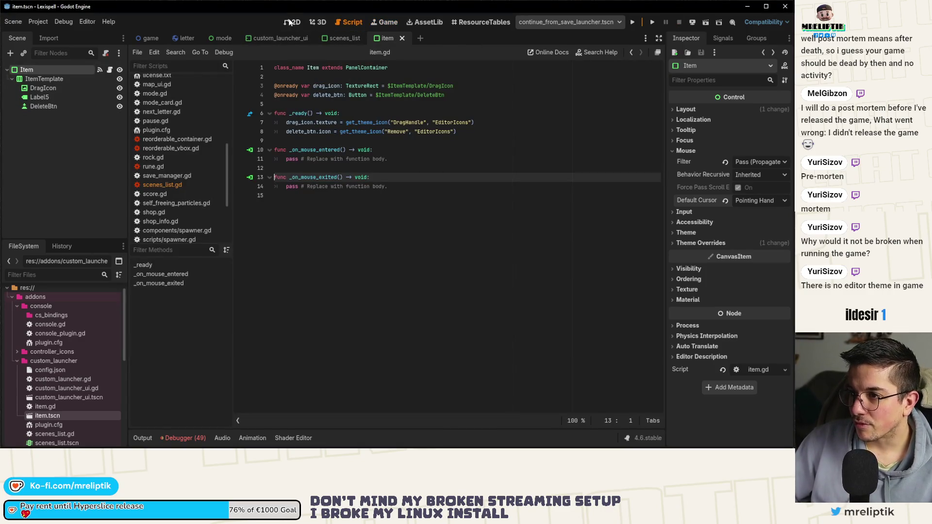
Return to the 2D editor, clear the canvas selection, and save the item scene
click(292, 22)
scroll(307, 156, down, 4)
scroll(294, 231, up, 5)
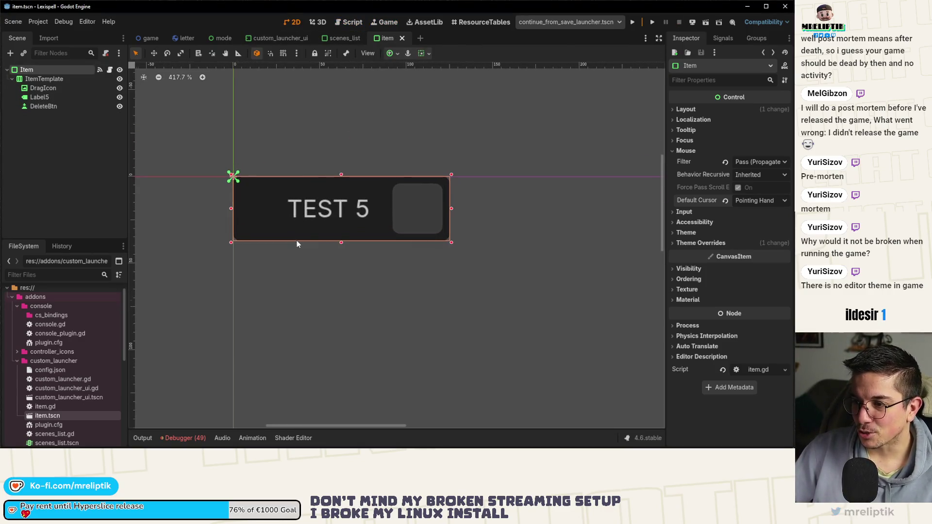
click(380, 106)
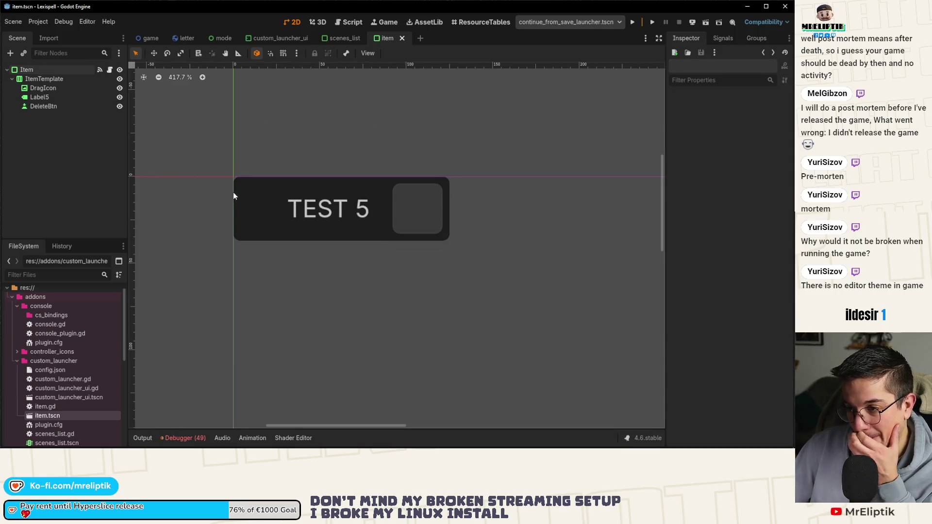
key(ctrl+s)
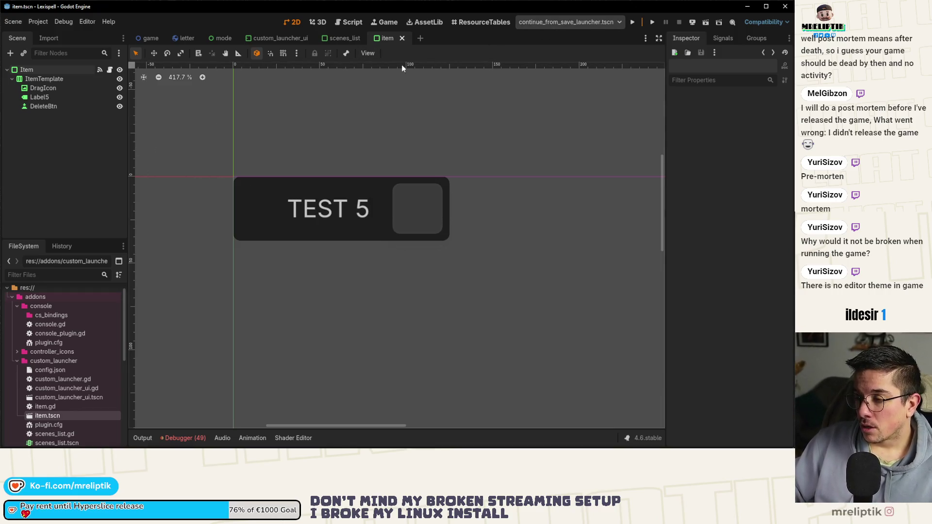
In scenes_list, drag the ScenesList root's bottom handle down to 292 × 217 px and save
click(344, 38)
scroll(397, 185, down, 4)
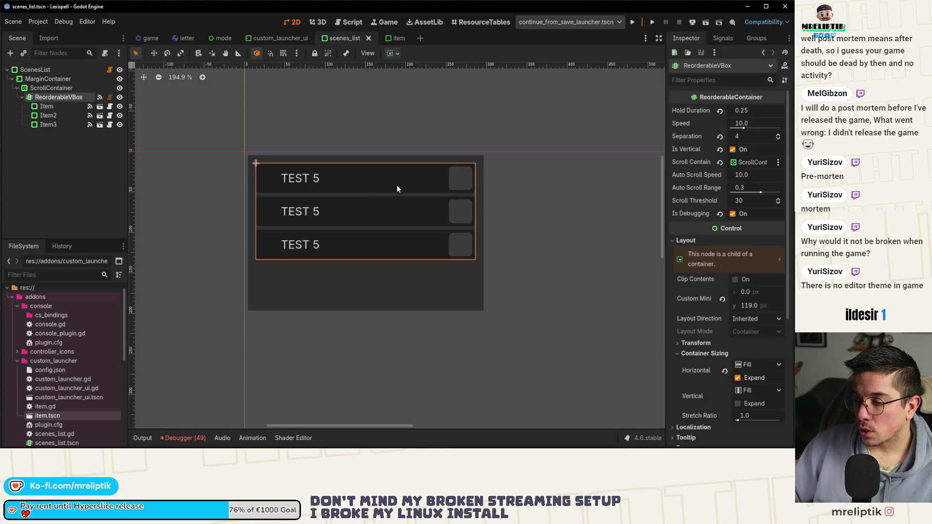
click(51, 88)
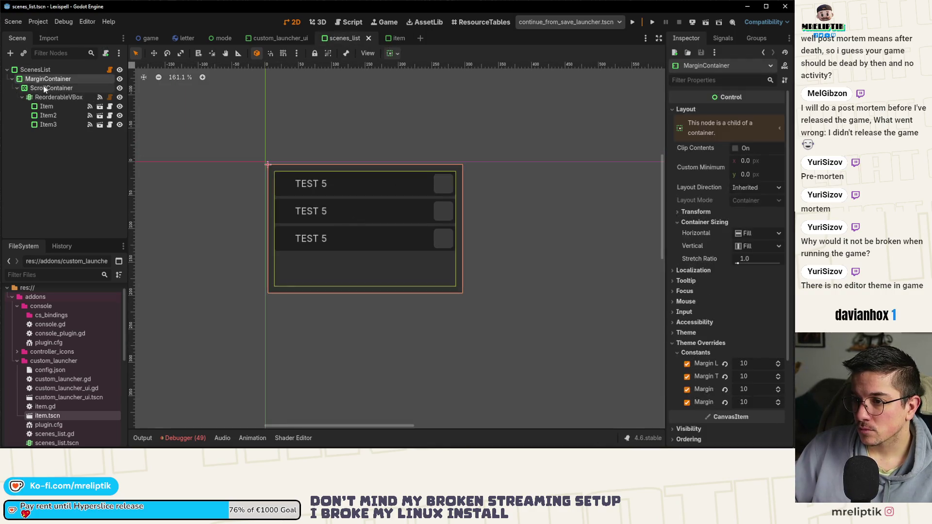
click(46, 71)
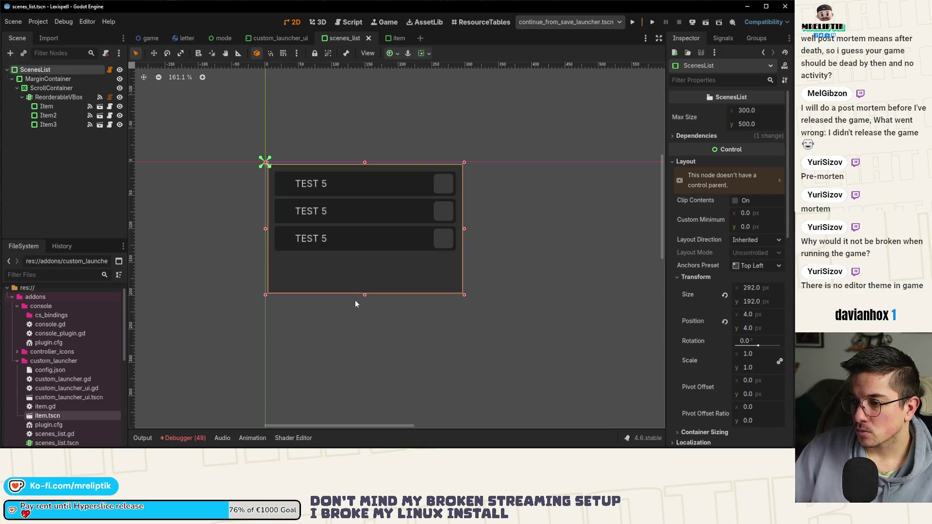
mouse_move(365, 295)
mouse_down()
mouse_move(358, 246)
mouse_move(374, 208)
mouse_move(373, 283)
mouse_up()
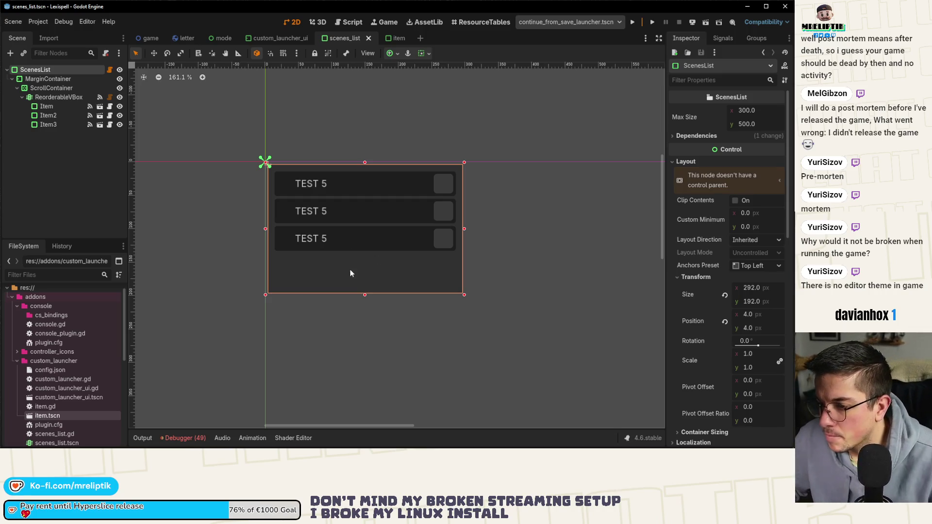
mouse_move(364, 295)
mouse_down()
mouse_move(366, 262)
mouse_move(364, 311)
mouse_up()
key(ctrl+s)
key(ctrl+s)
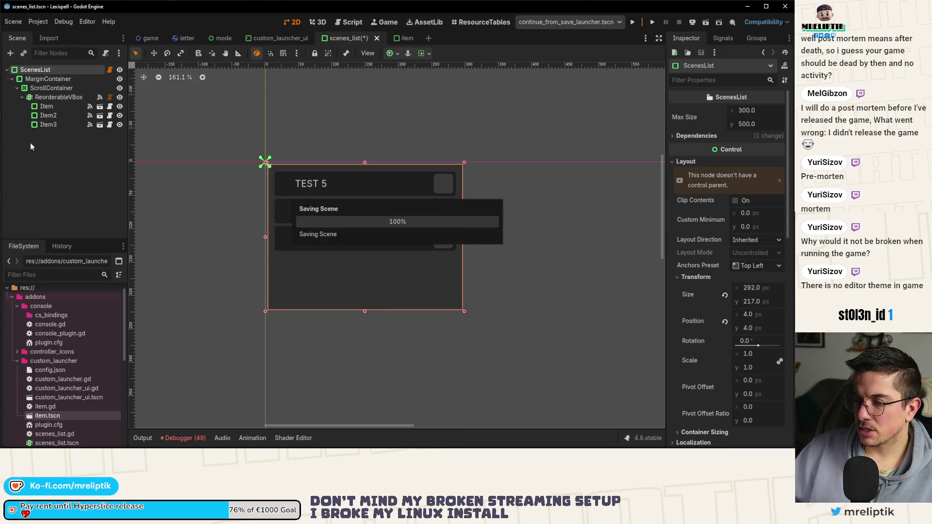
click(78, 155)
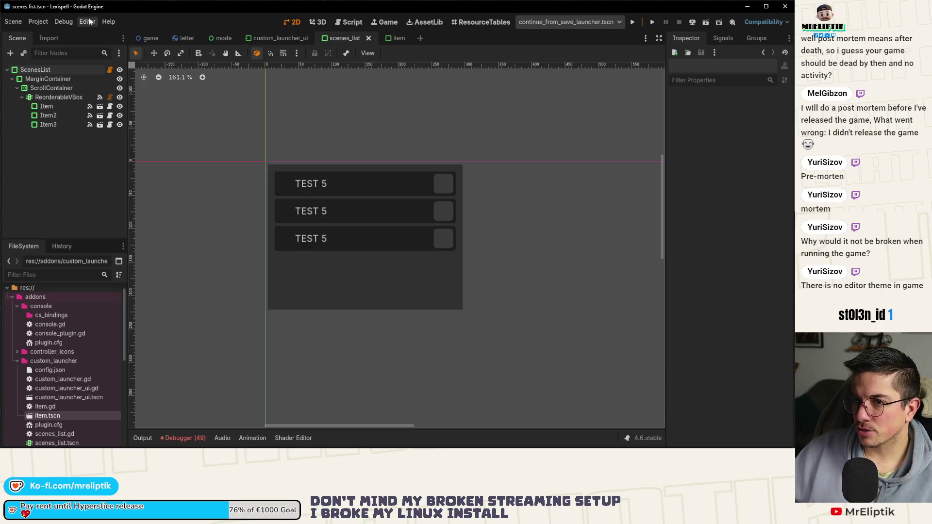
Toggle the Custom Launcher plugin in Project Settings > Plugins to reload it, then test its popup
click(38, 21)
click(41, 34)
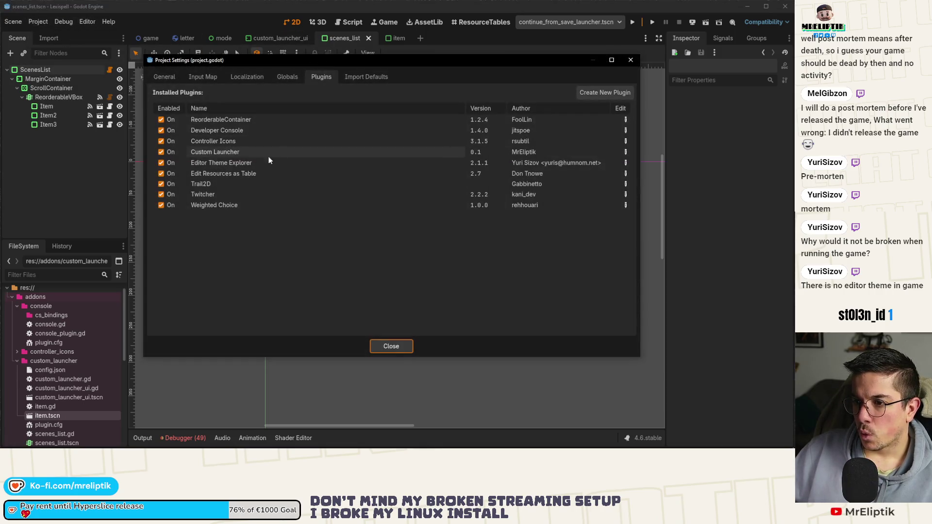
double_click(162, 153)
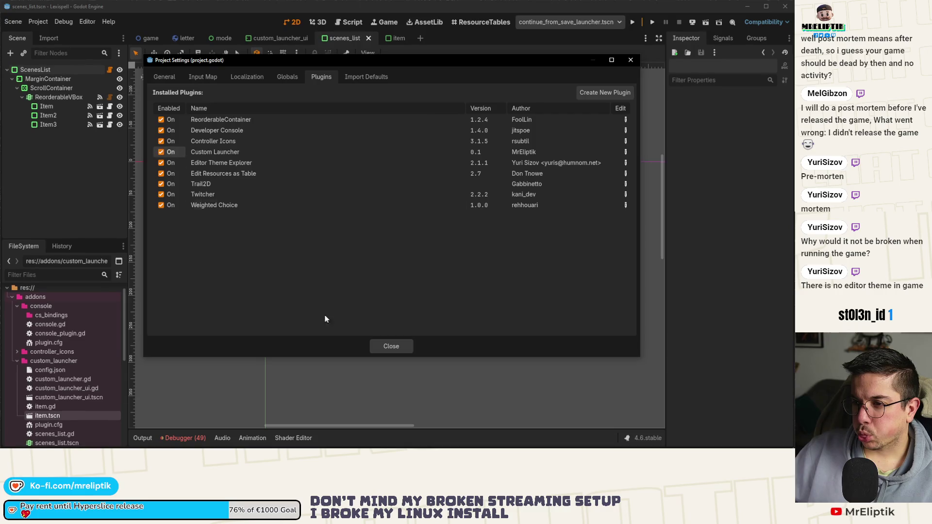
click(405, 350)
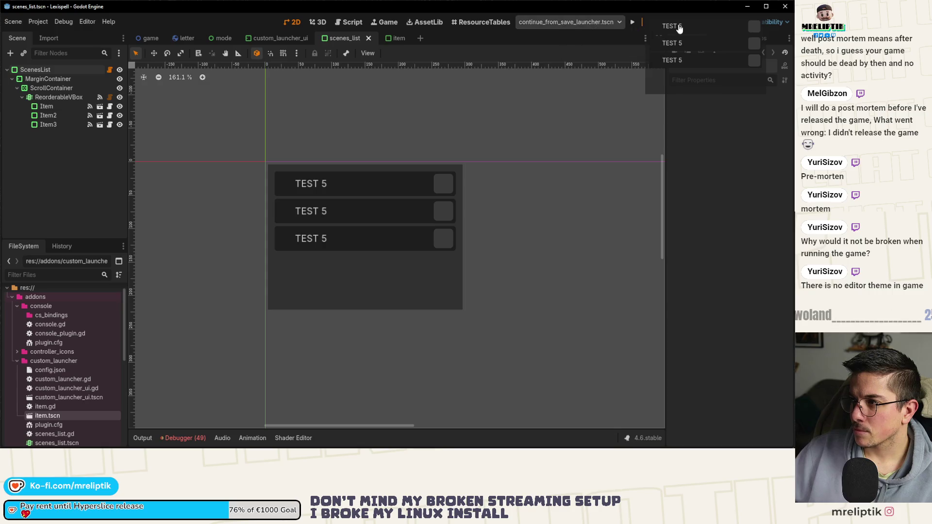
click(574, 21)
click(574, 21)
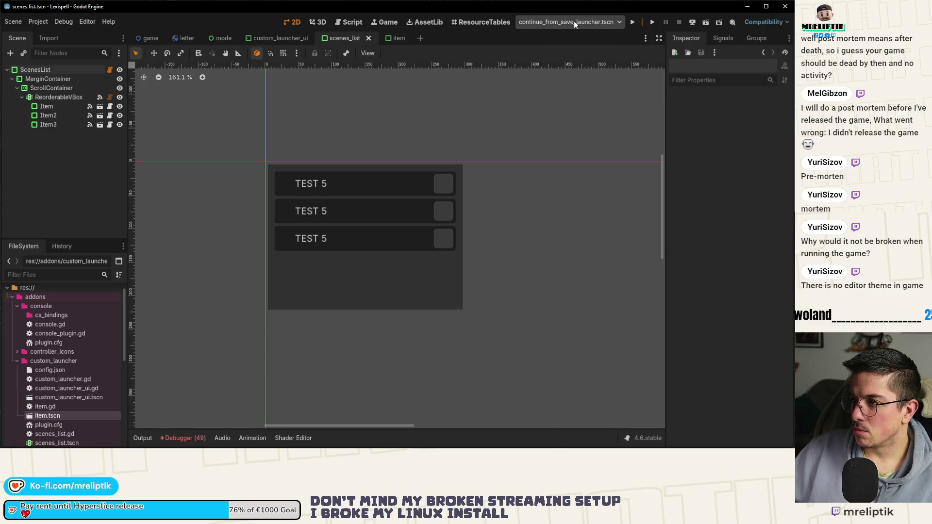
Set the ScenesList root's panel background colour to opaque 1d1d1d
click(315, 291)
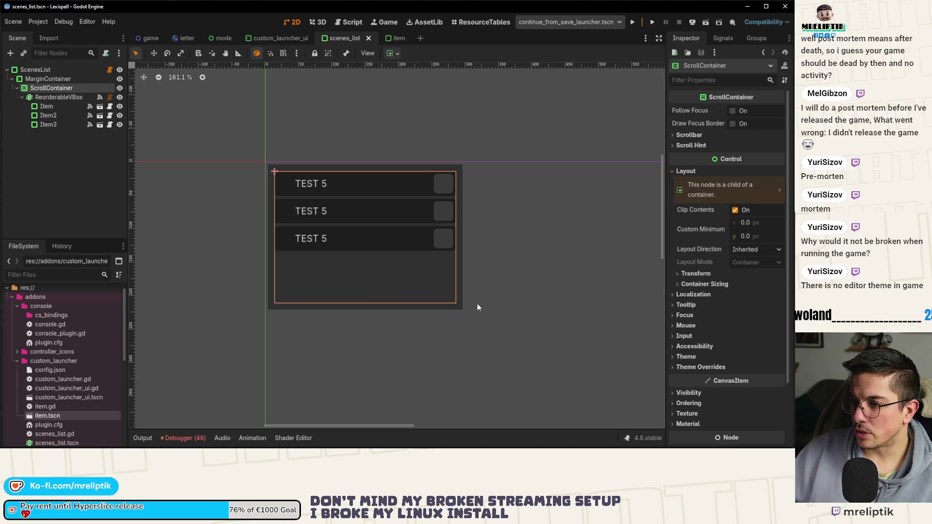
click(39, 68)
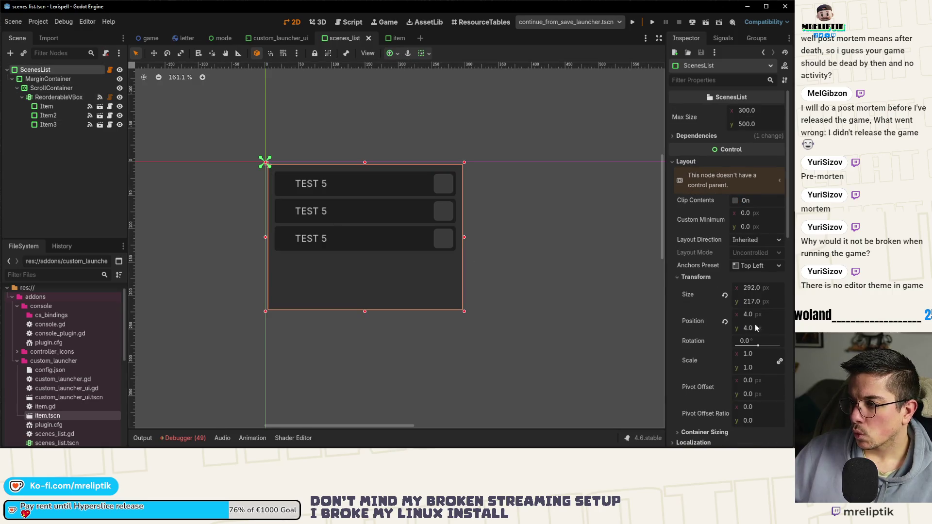
scroll(747, 326, down, 3)
scroll(737, 339, down, 3)
click(746, 309)
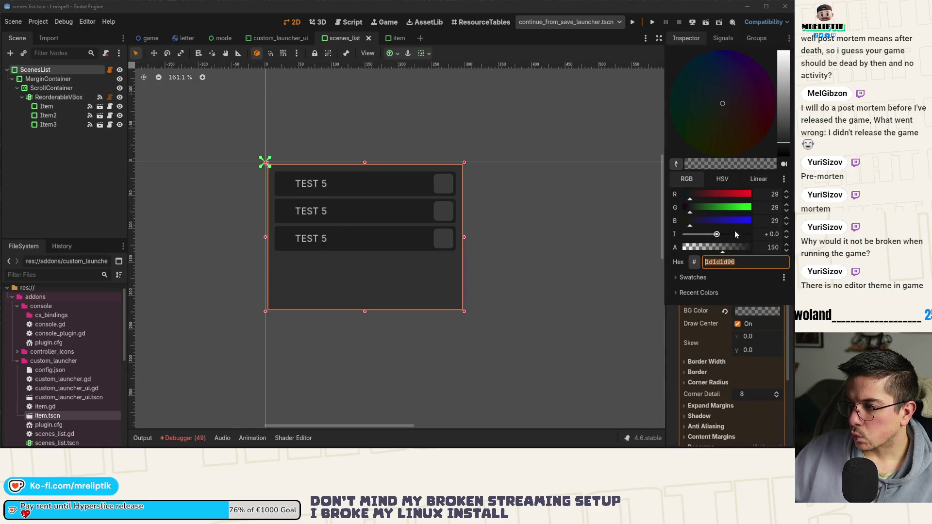
text(1d1d1d)
key(Return)
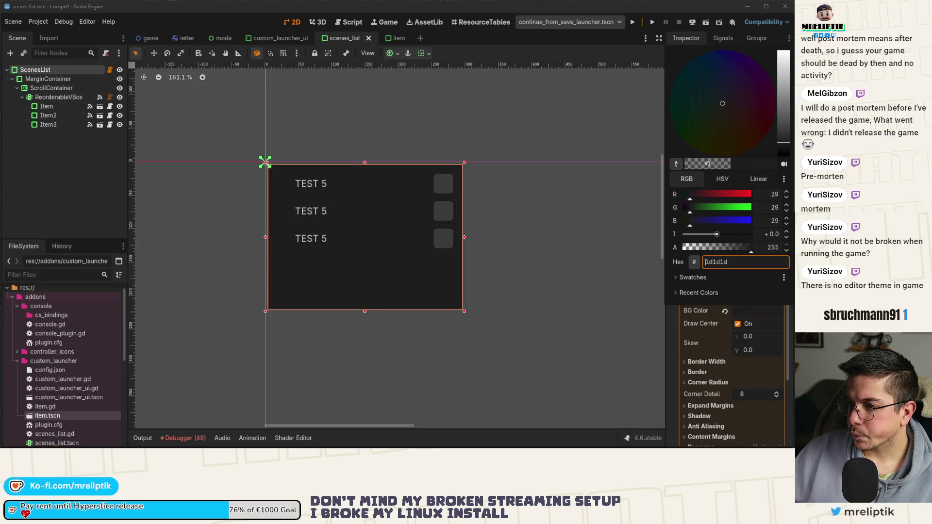
click(100, 106)
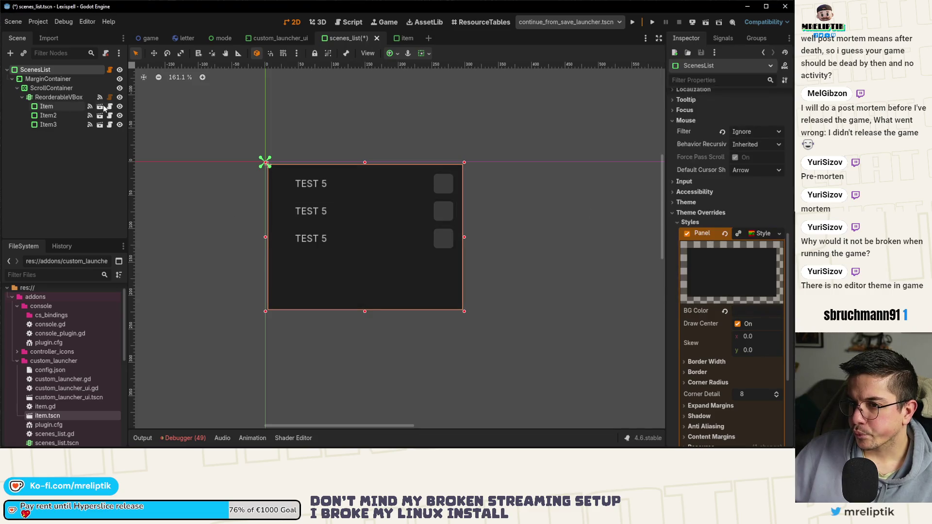
In item.tscn, lighten the Panel background colour to 2a2a2a, then test the launcher popup
click(99, 107)
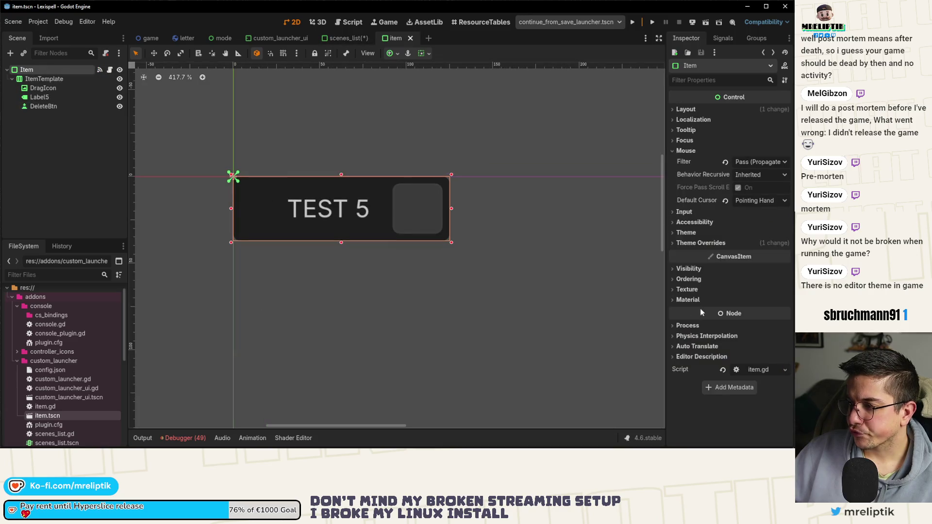
click(698, 243)
click(753, 264)
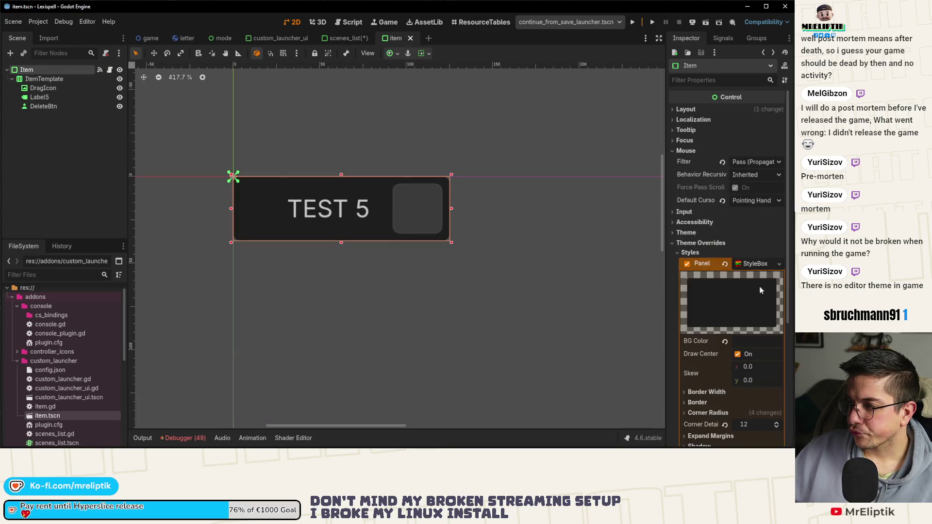
click(754, 341)
mouse_move(790, 172)
mouse_down()
mouse_move(786, 160)
mouse_move(783, 170)
mouse_up()
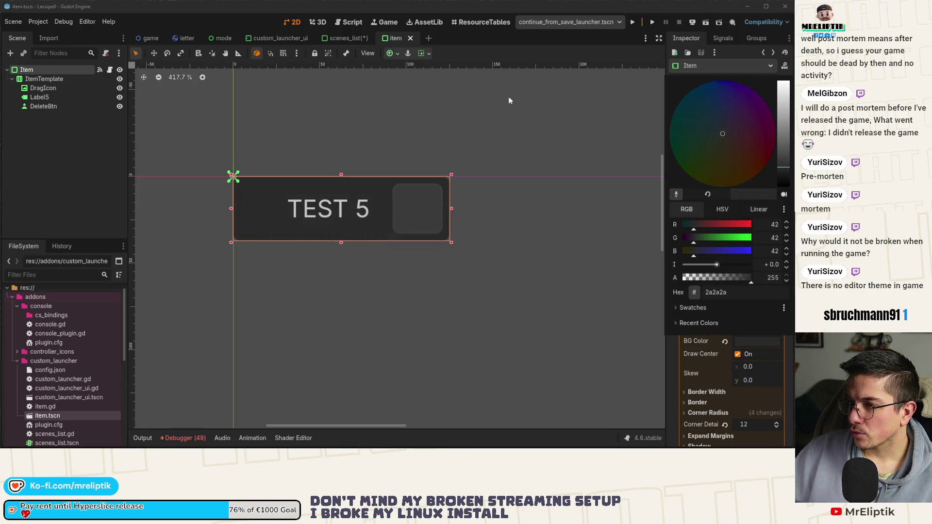
click(331, 33)
click(339, 38)
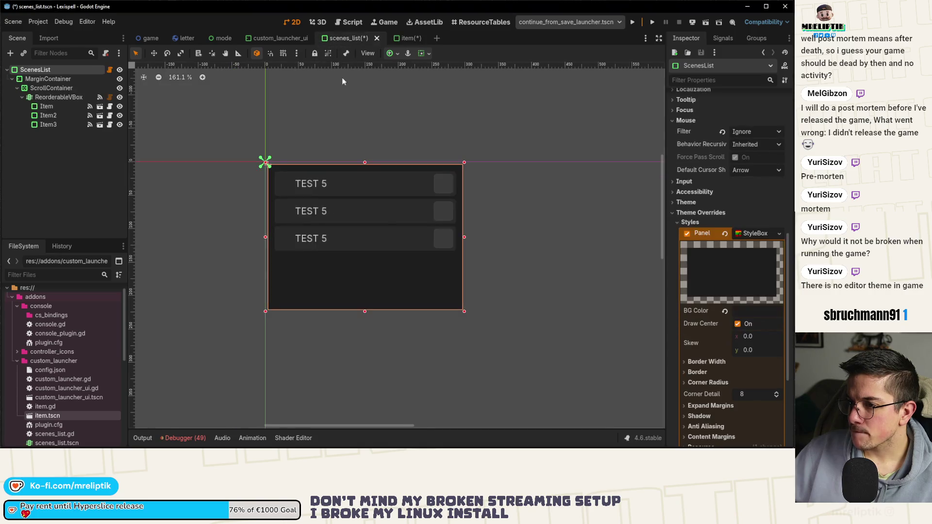
click(570, 21)
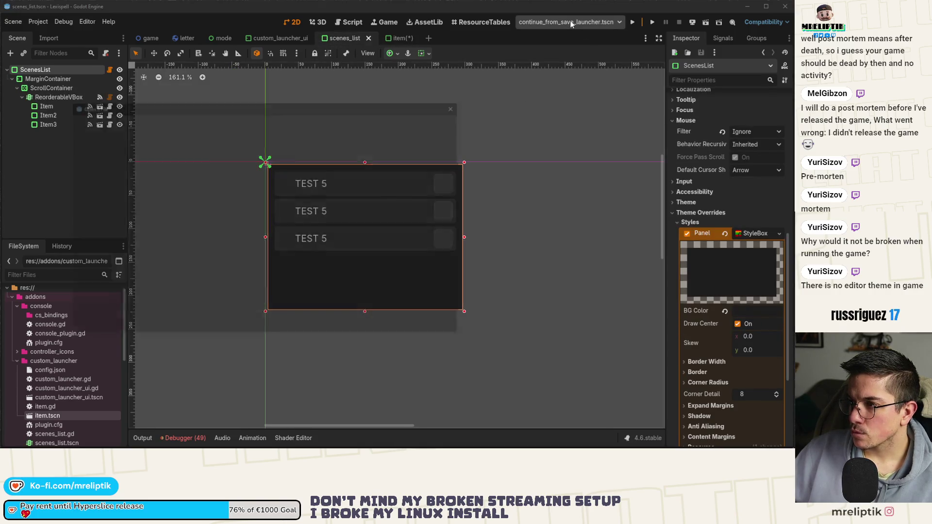
Close the file dialog, run the scene, and drag a TEST 5 row to reorder the popup
click(457, 106)
key(F6)
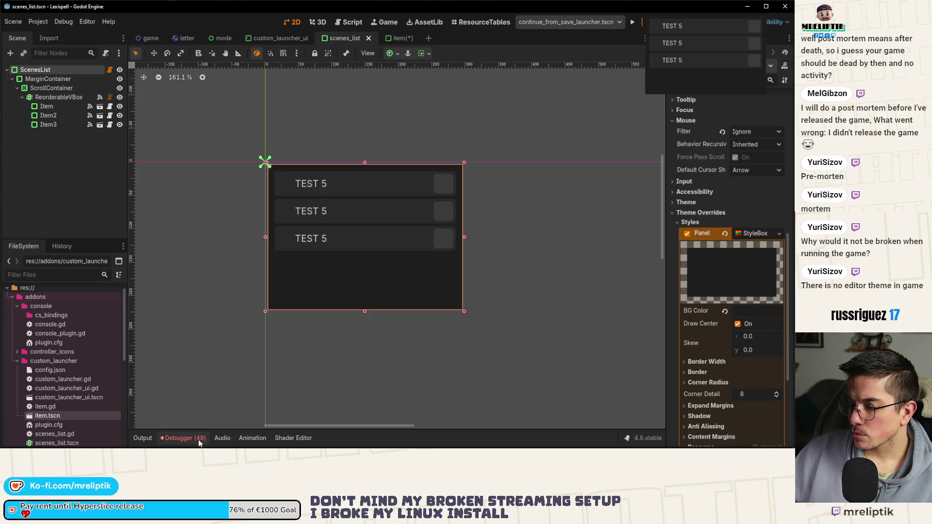
drag(689, 48, 690, 29)
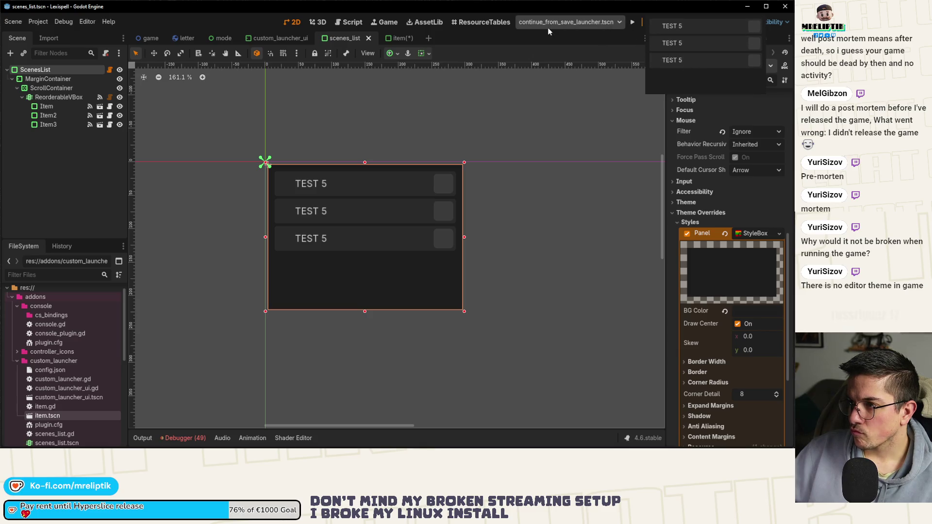
Return to the custom_launcher_ui scene in the 2D view
click(73, 172)
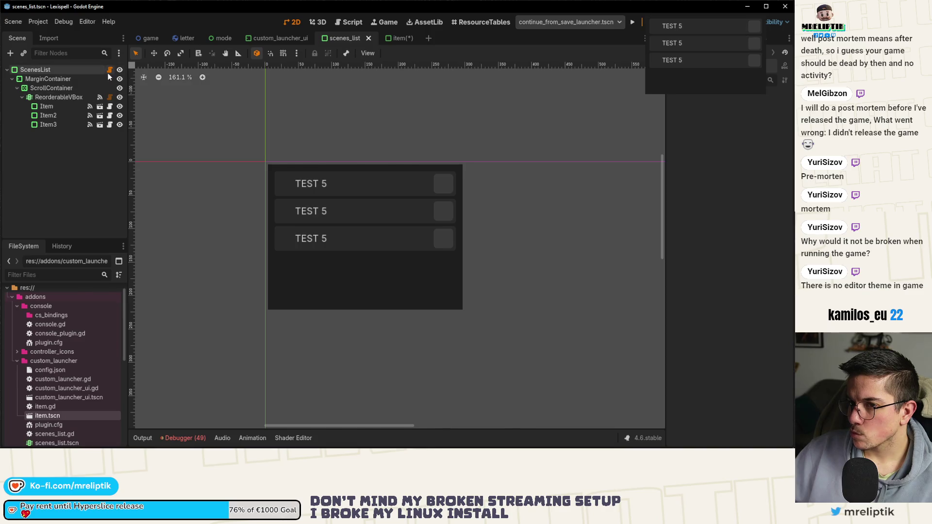
click(109, 70)
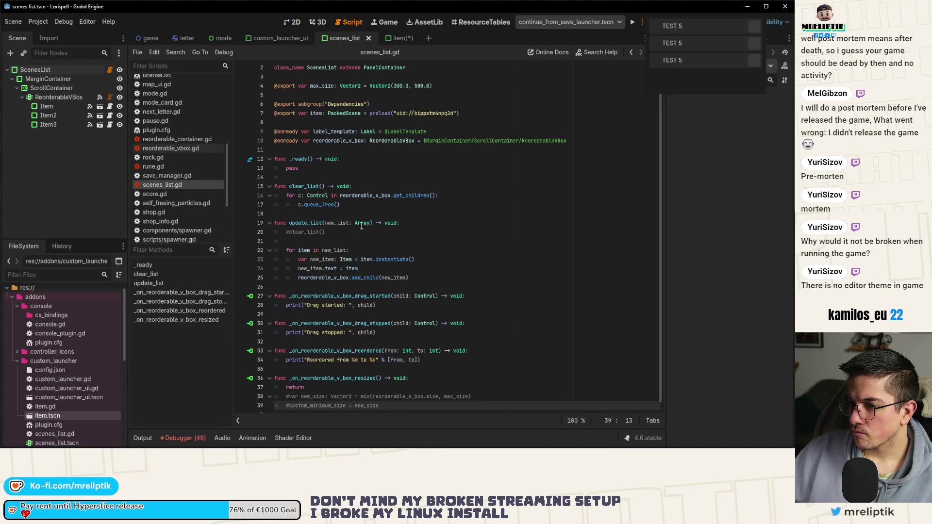
click(289, 37)
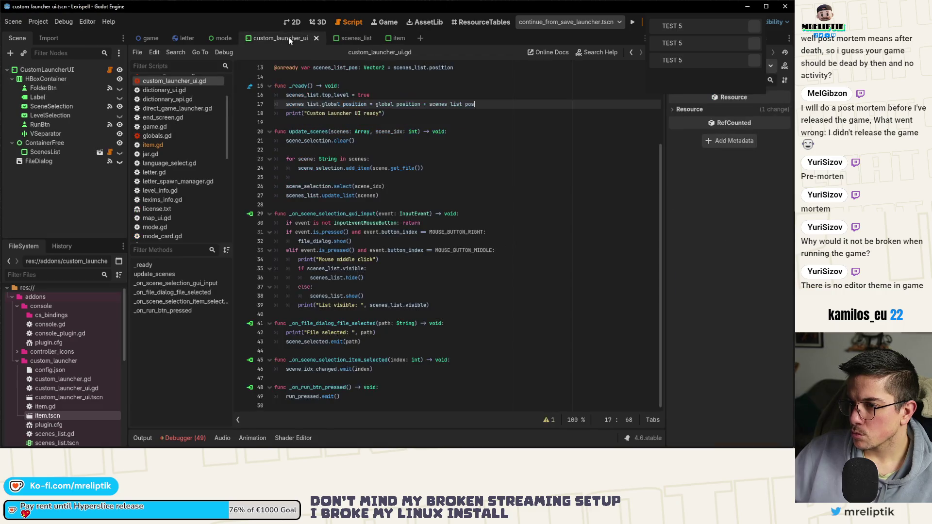
scroll(379, 160, up, 3)
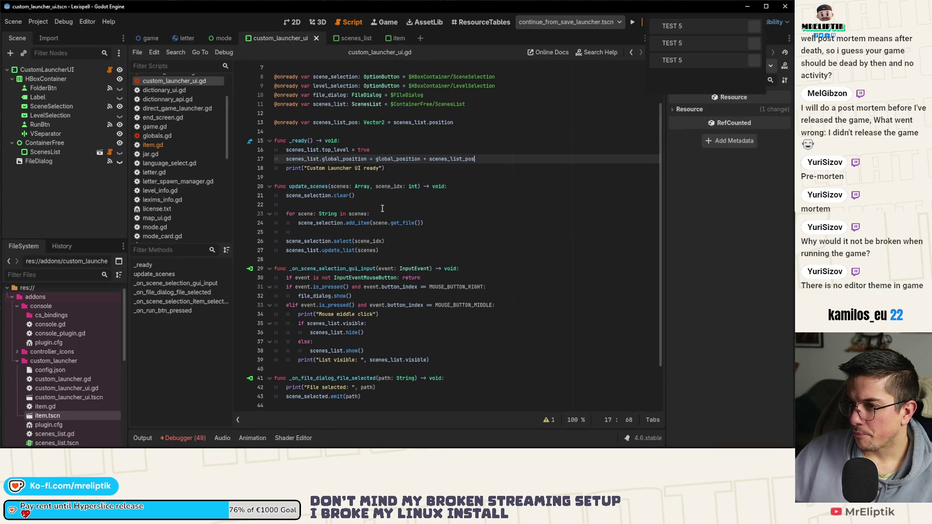
click(292, 22)
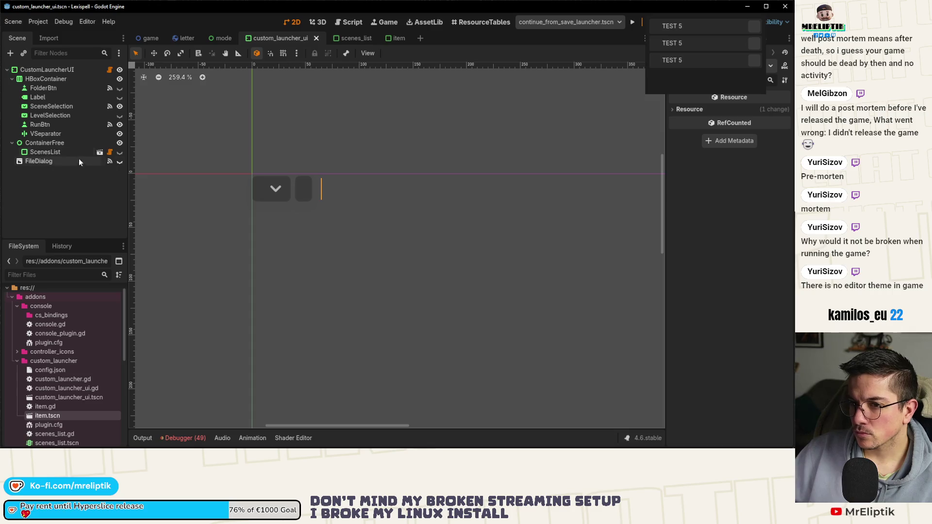
Toggle the ScenesList panel's visibility, leave it hidden, and save custom_launcher_ui
click(120, 152)
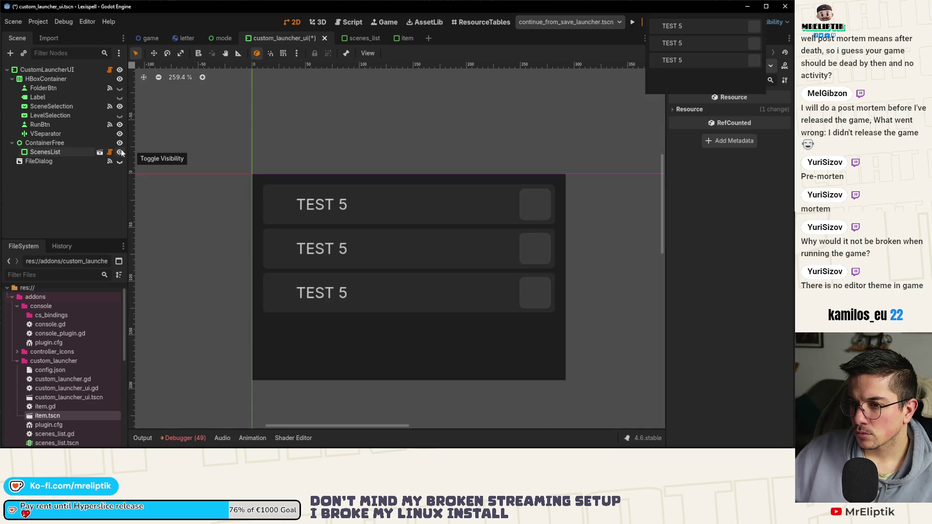
click(120, 152)
click(57, 152)
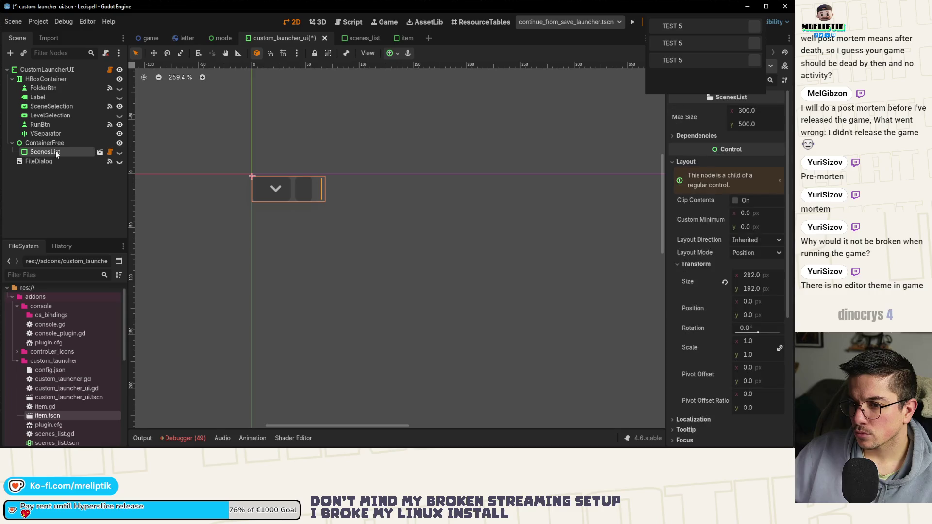
click(119, 153)
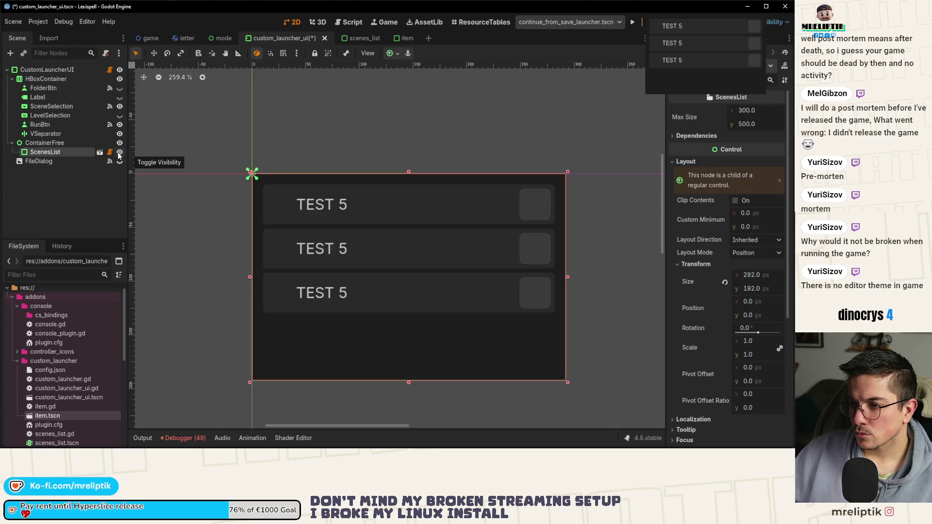
click(119, 153)
click(120, 152)
click(120, 153)
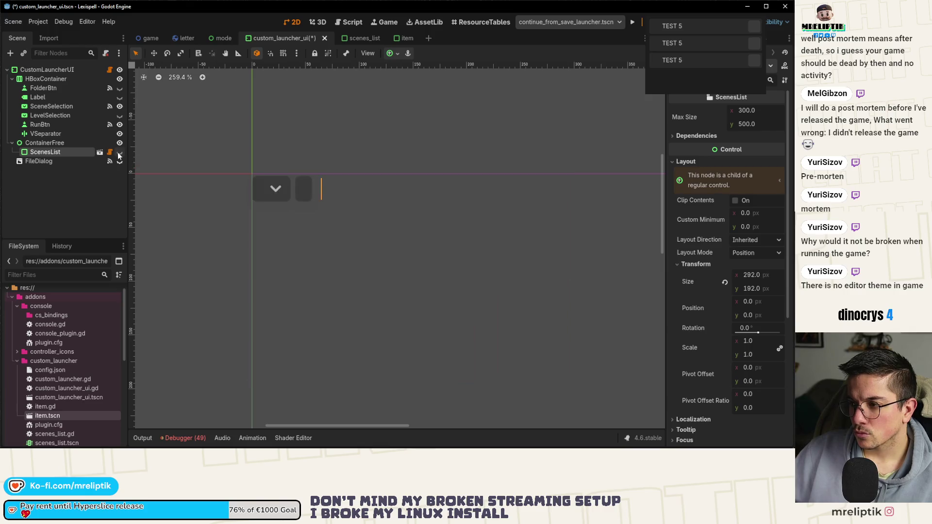
key(ctrl+s)
Drag the TEST 5 rows up and down to reorder them in the running list
click(345, 39)
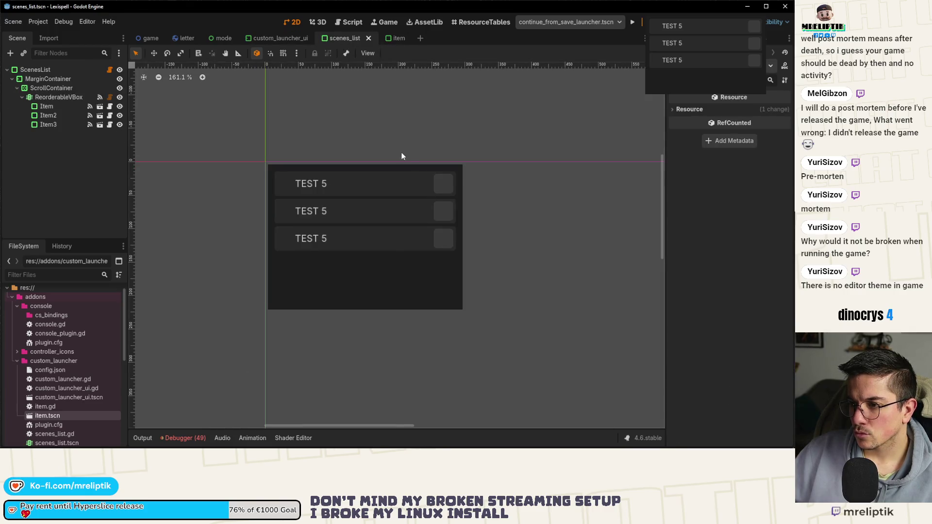
mouse_move(673, 41)
mouse_down()
mouse_move(670, 56)
mouse_move(670, 31)
mouse_move(678, 67)
mouse_up()
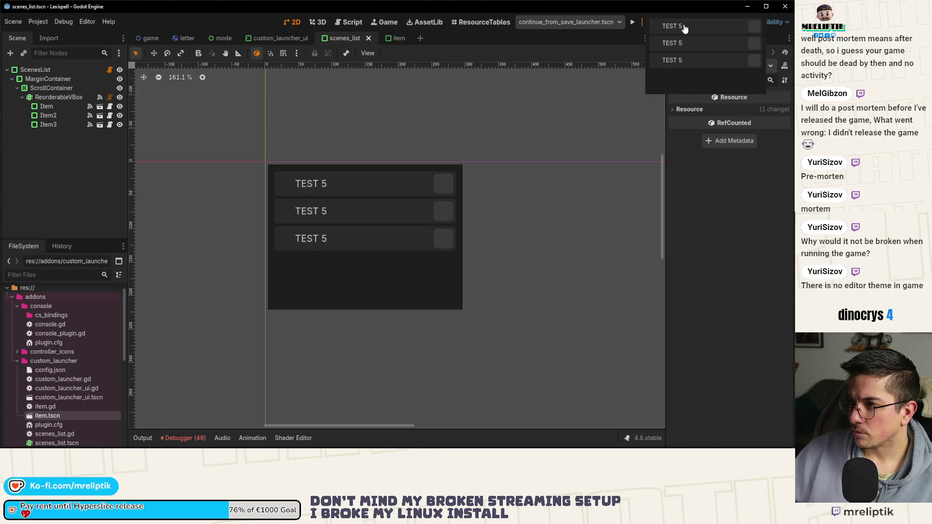
mouse_move(676, 29)
mouse_down()
mouse_move(674, 66)
mouse_move(673, 58)
mouse_up()
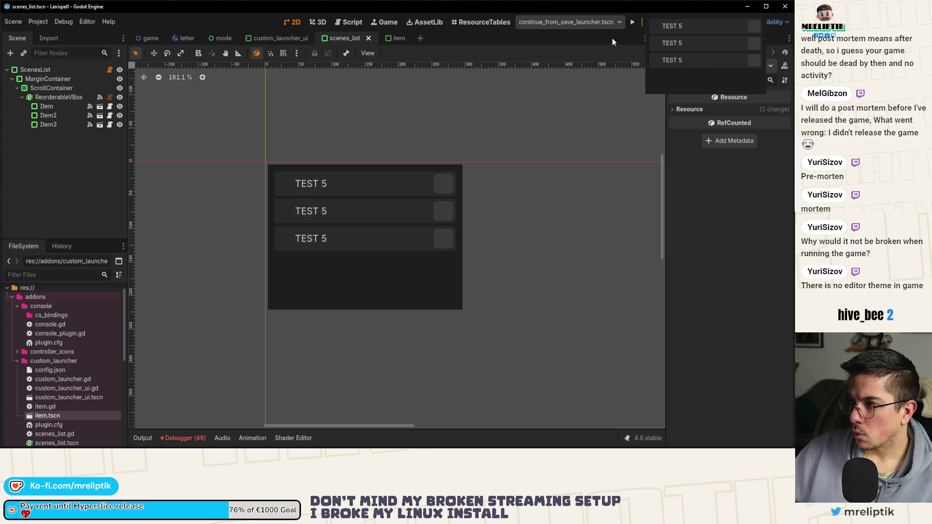
right_click(604, 42)
click(635, 39)
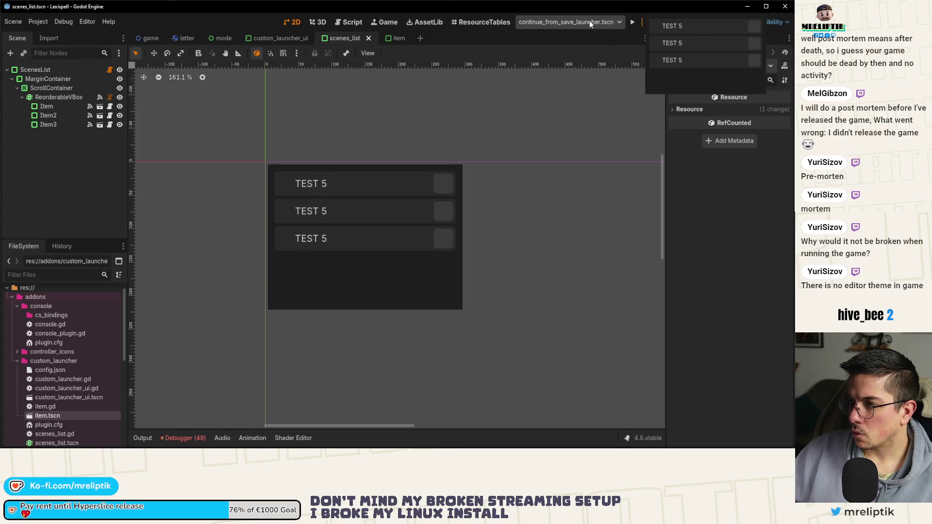
drag(673, 27, 675, 58)
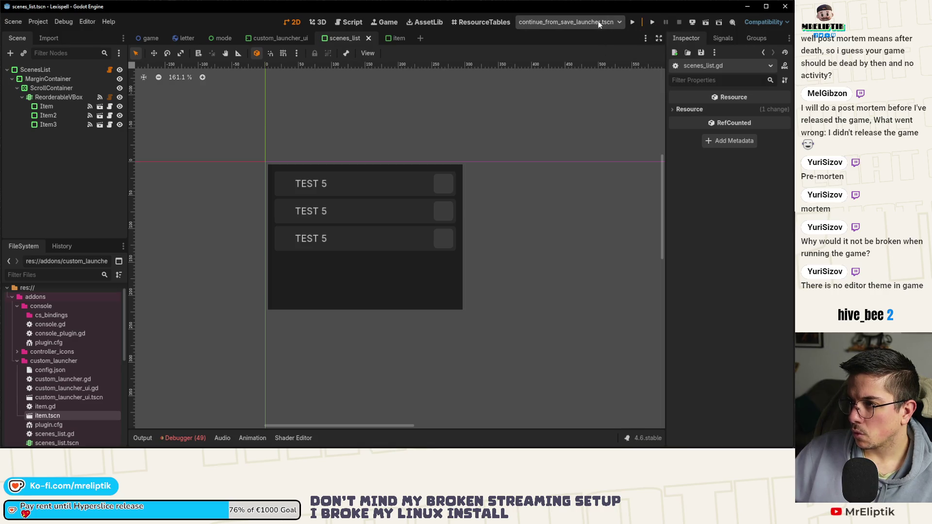
Bring the editor back in front of the game and open scenes_list.gd
key(F6)
click(325, 99)
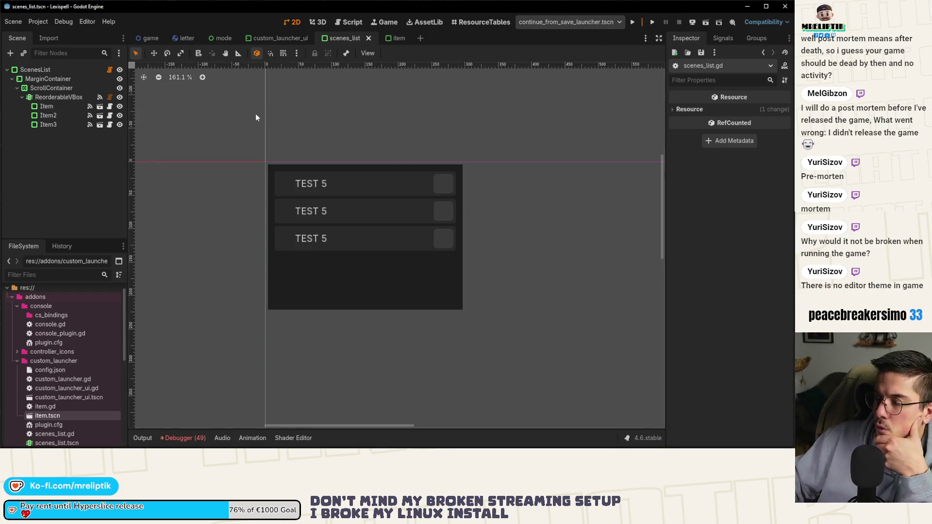
click(110, 69)
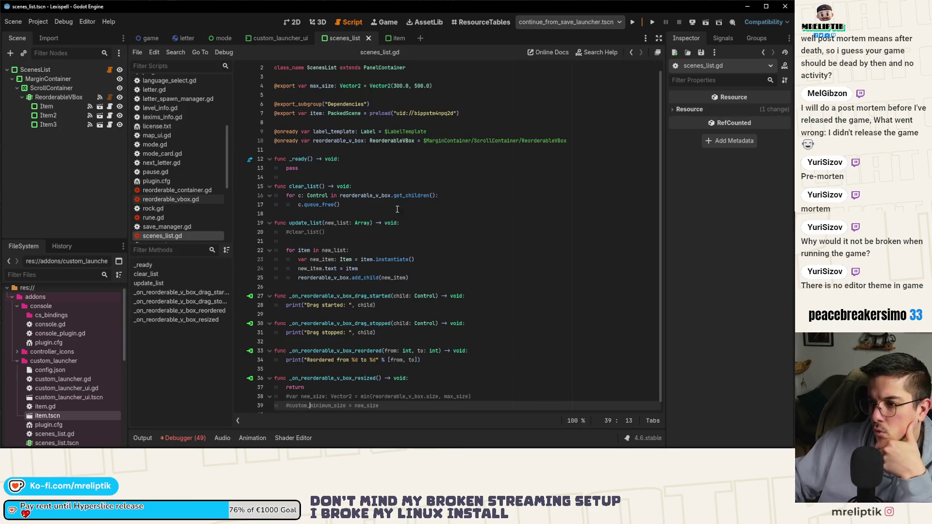
Comment out the global_position line 17 in _ready of custom_launcher_ui.gd and save
click(272, 38)
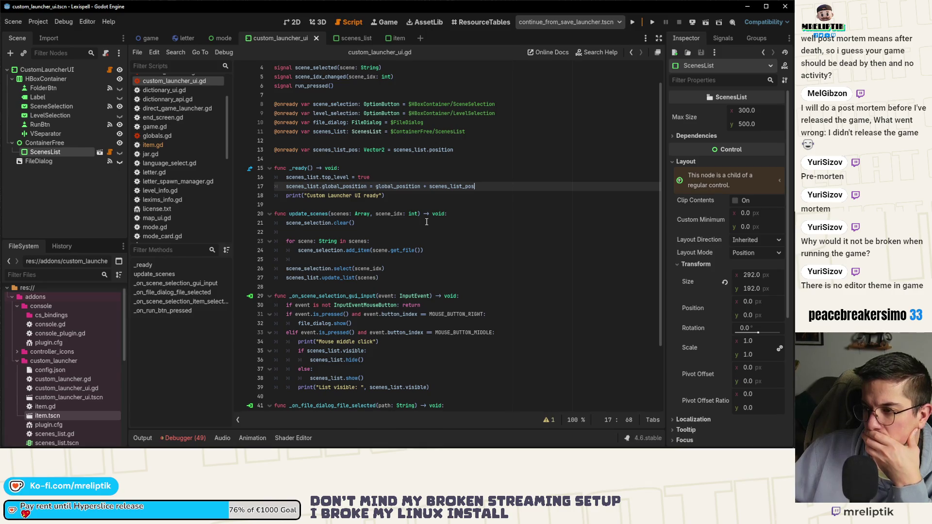
click(472, 186)
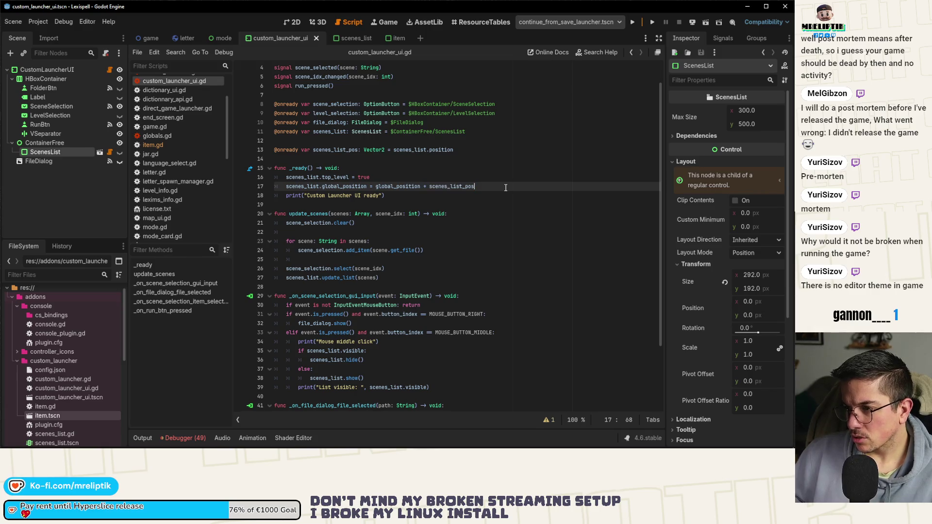
key(ctrl+k)
key(ctrl+s)
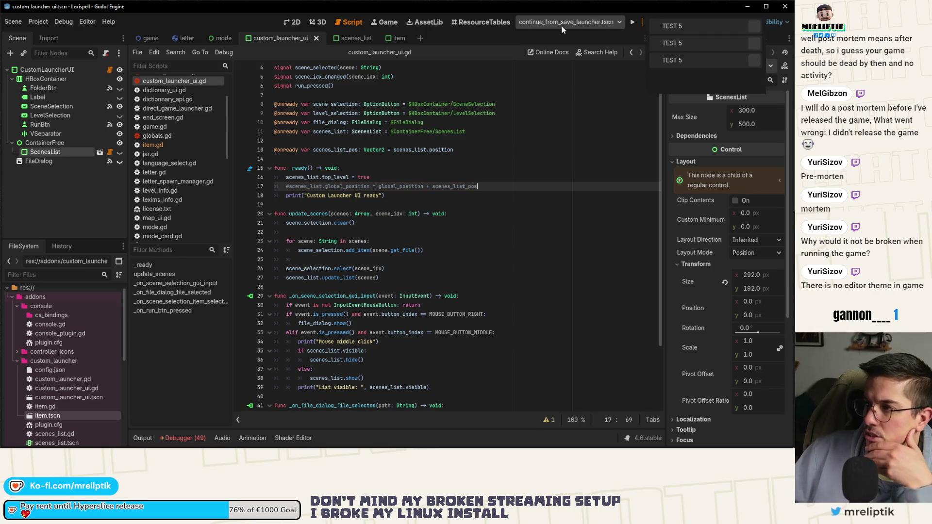
Disable and re-enable the Custom Launcher plugin, then show and hide the scene list popup
click(42, 20)
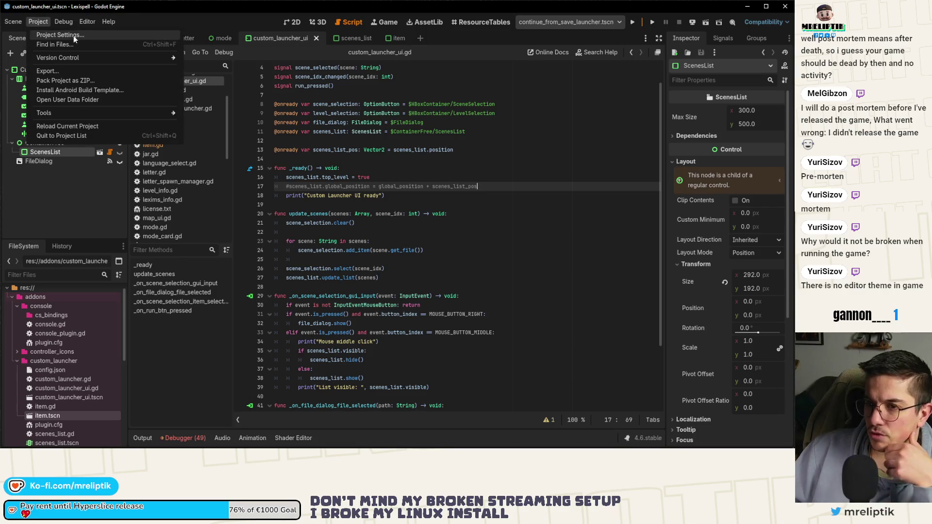
click(68, 35)
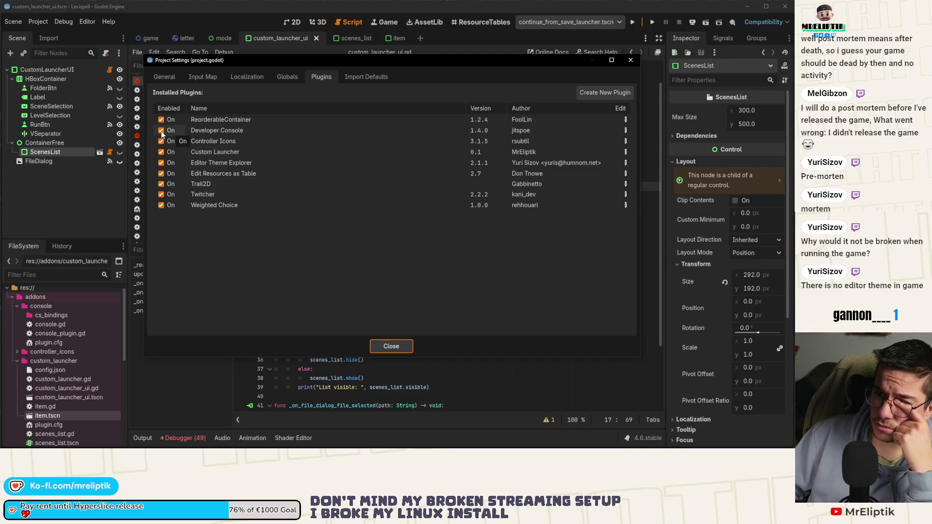
click(161, 152)
click(161, 152)
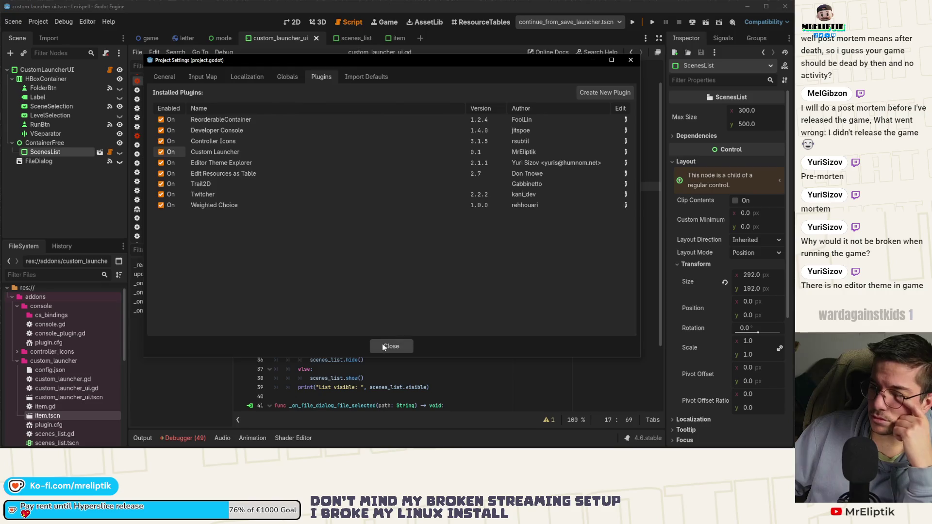
click(384, 346)
middle_click(562, 24)
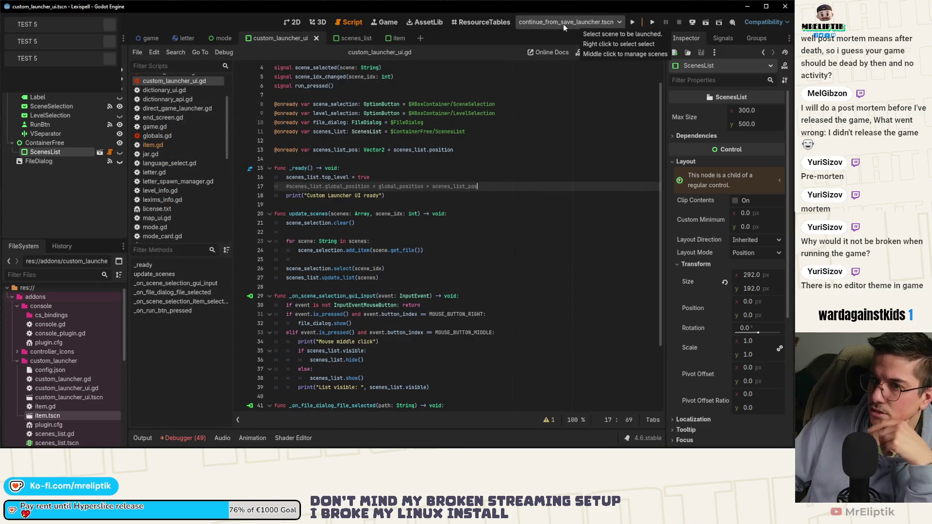
middle_click(563, 24)
middle_click(563, 24)
middle_click(562, 24)
Delete the global_position line from _ready entirely and save the script
click(293, 187)
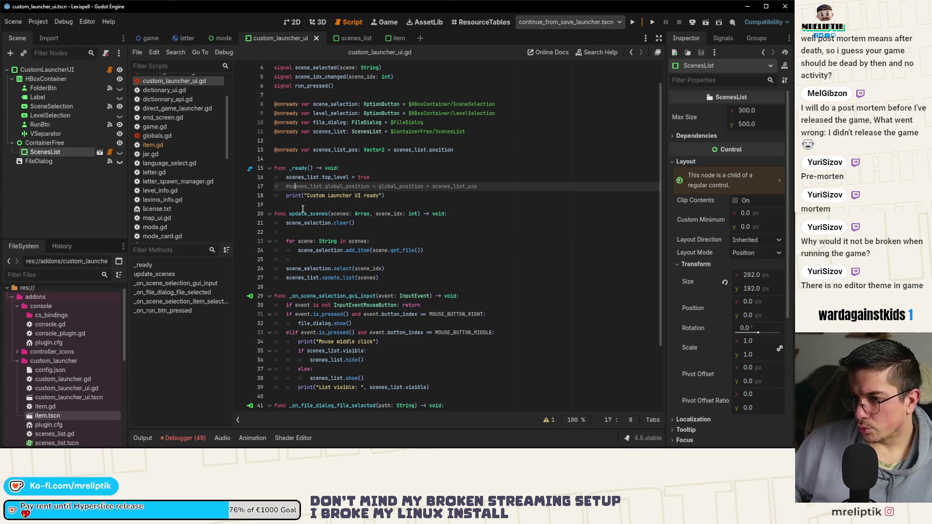
key(Home)
key(Delete)
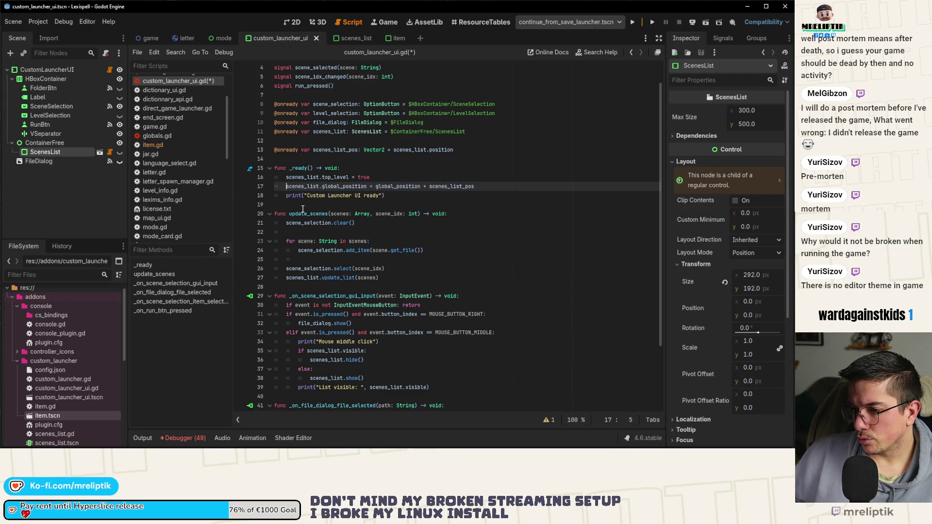
drag(286, 187, 469, 182)
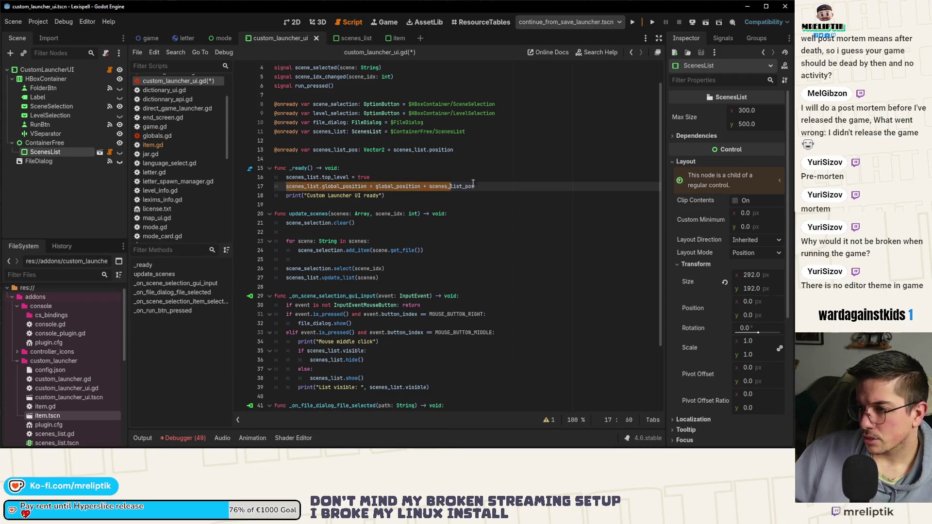
key(BackSpace)
key(BackSpace)
key(BackSpace)
key(ctrl+s)
Bring the positioning line into the else branch before scenes_list.show()
scroll(395, 302, down, 3)
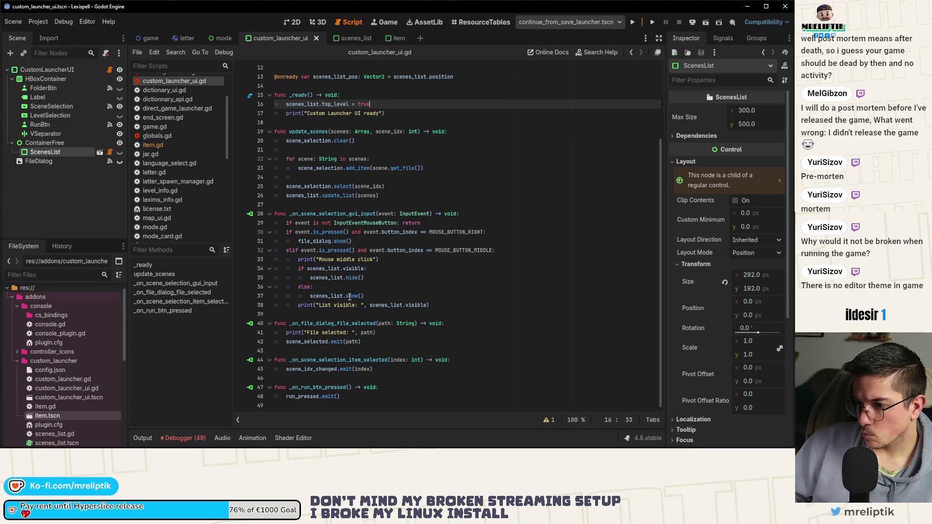
click(352, 269)
key(Down)
key(Down)
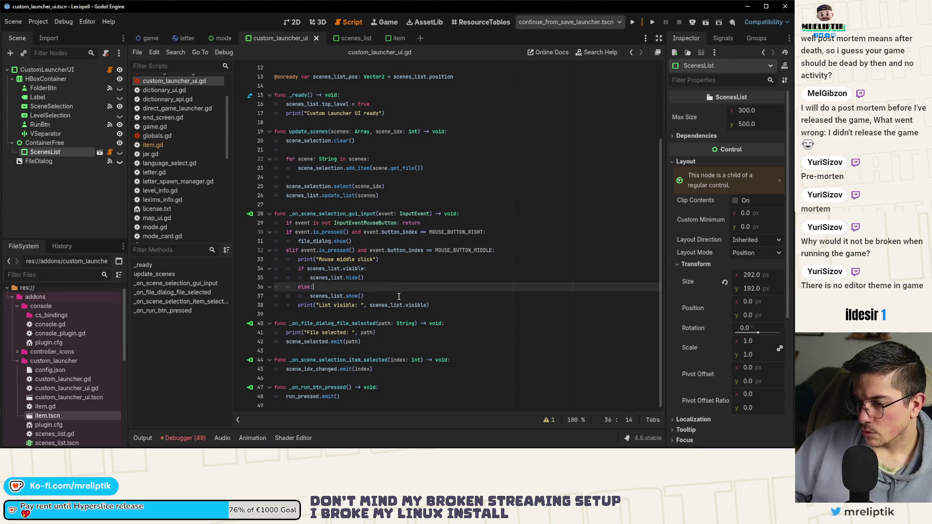
key(ctrl+z)
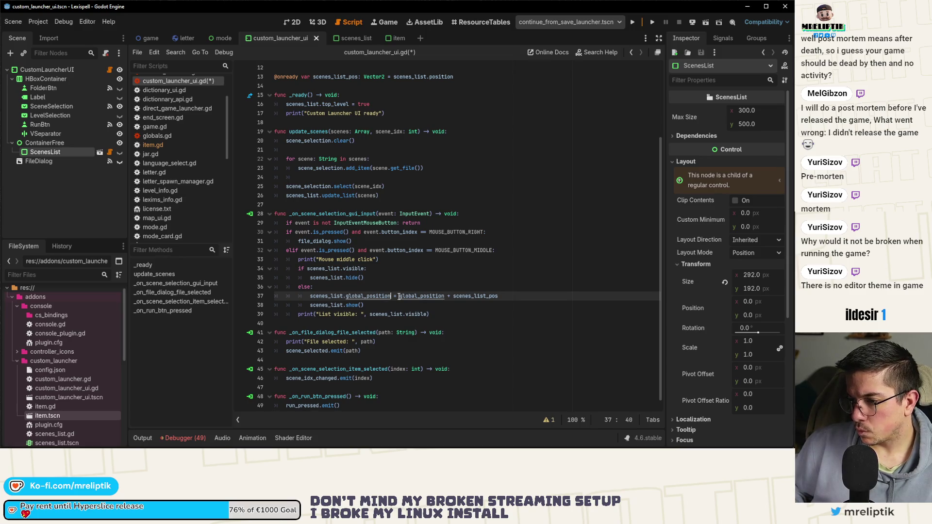